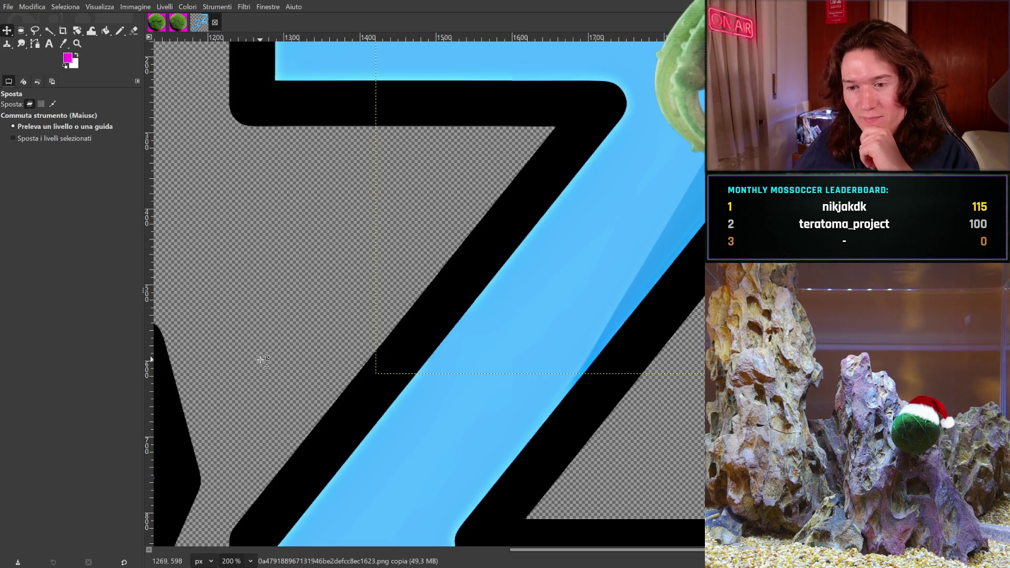
Test nudging the layer up-right to open a gap, then nudge it back with Move acting on layers
key("shift")
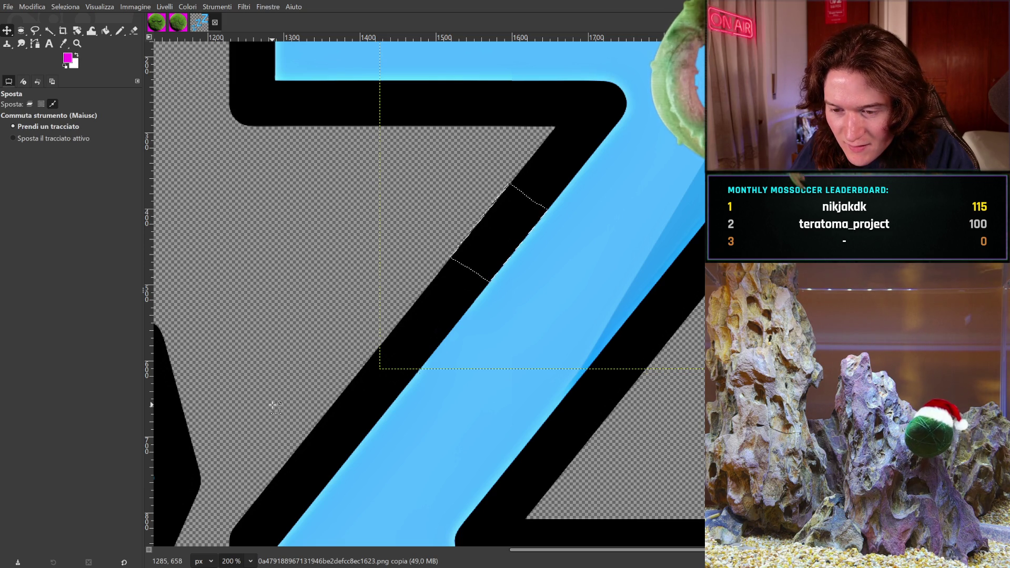
key("ctrl+z")
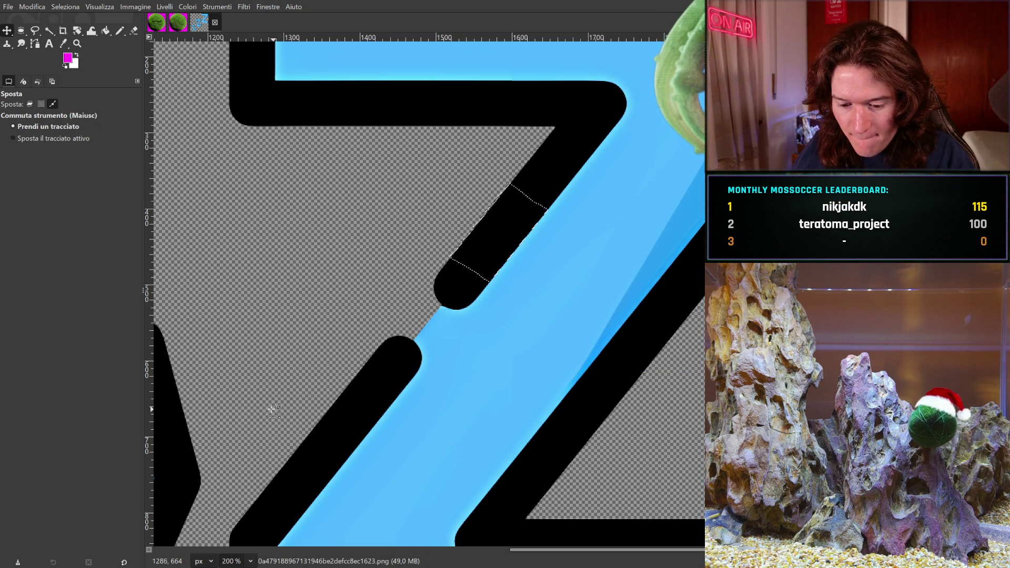
key("ctrl+z")
key("m")
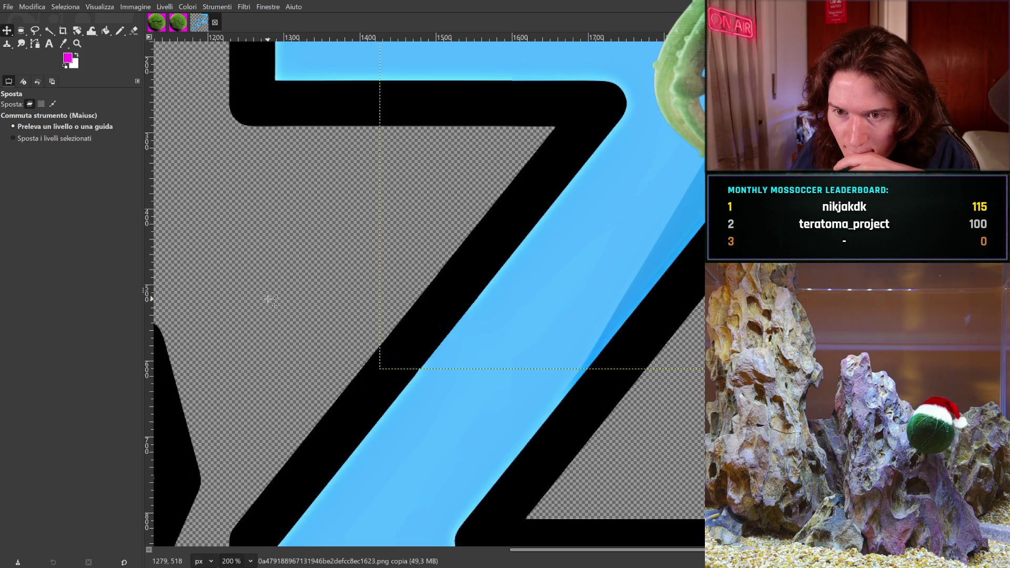
Zoom in and shift the layer down-left a few pixels to open a rounded gap in the Z's black diagonal stripe
scroll(324, 299, "down", 2)
scroll(325, 299, "left", 1)
scroll(365, 356, "up", 1)
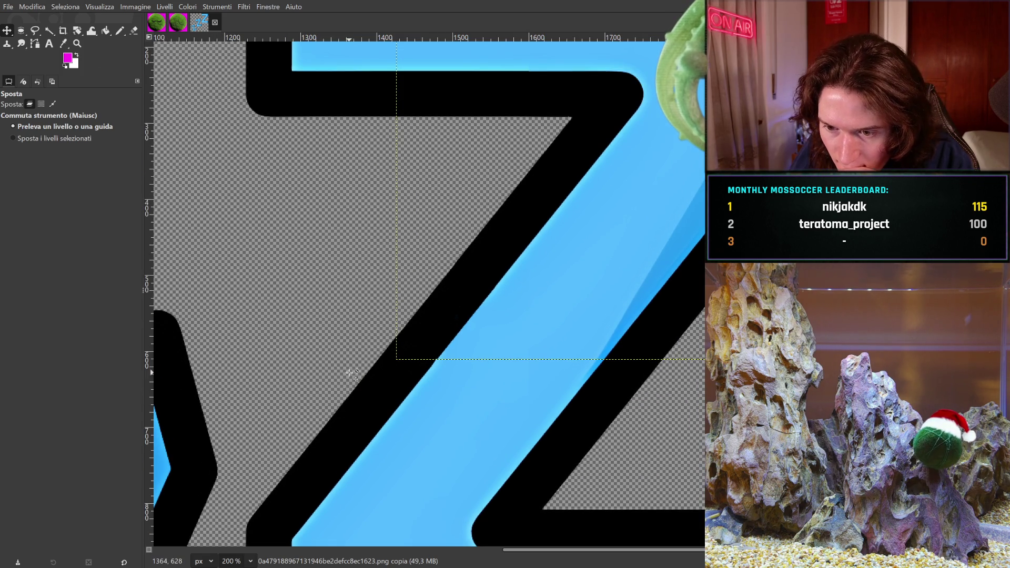
scroll(334, 352, "up", 2, "ctrl")
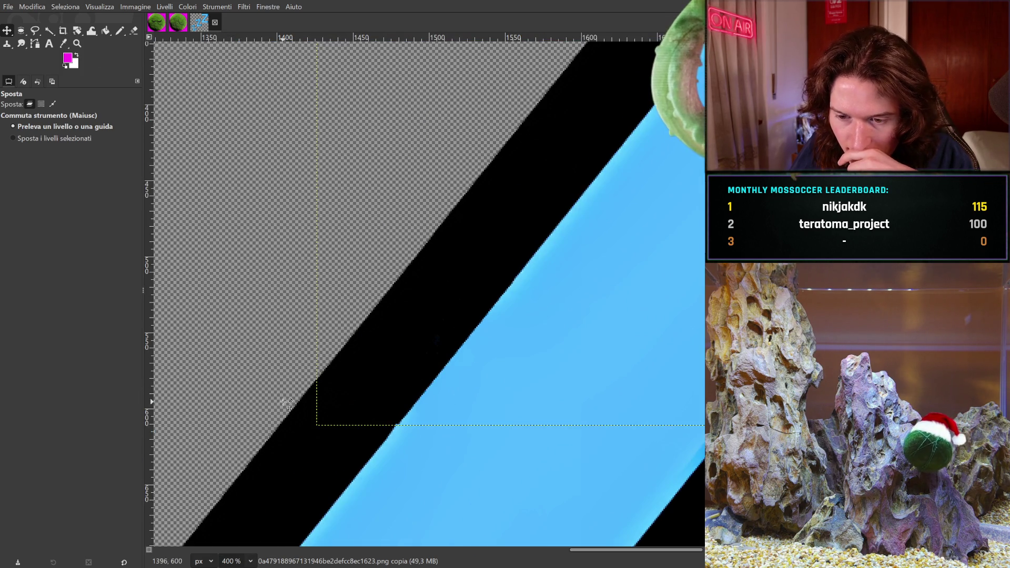
mouse_move(423, 328)
left_mouse_down()
mouse_move(409, 346)
mouse_move(420, 330)
left_mouse_up()
key("ctrl+z")
key("ctrl+z")
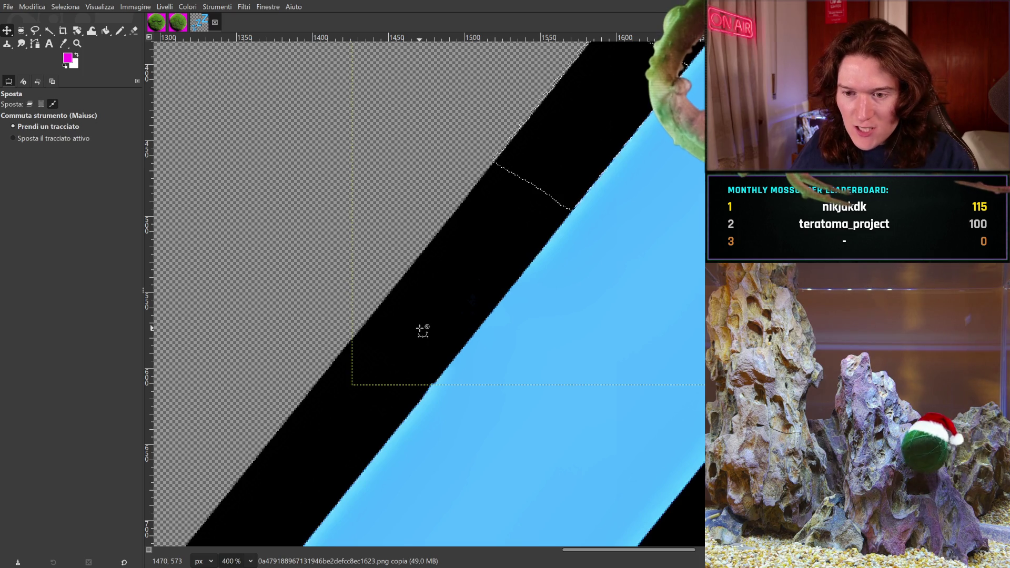
left_click_drag(503, 296, 397, 401)
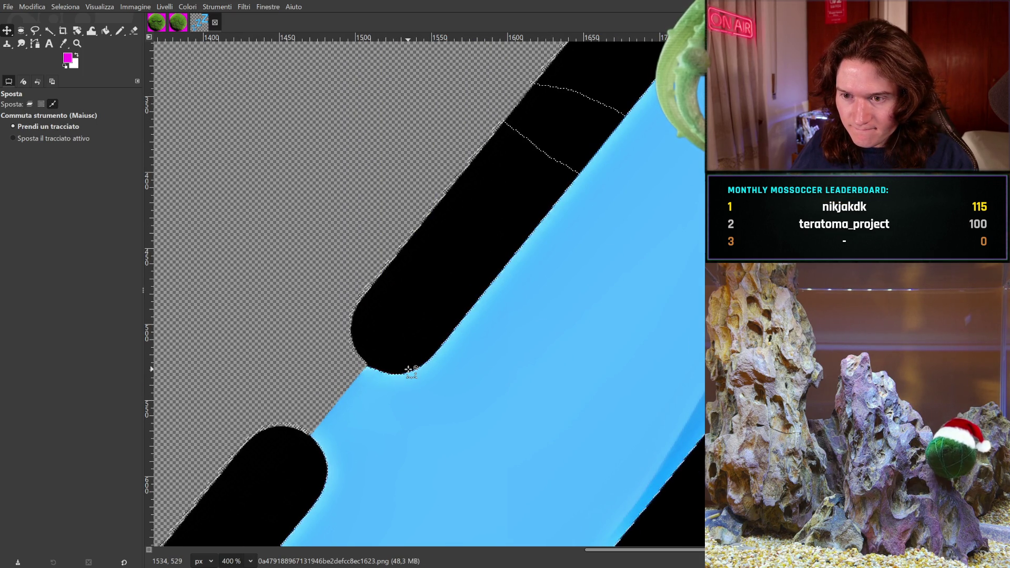
left_click_drag(409, 370, 367, 485)
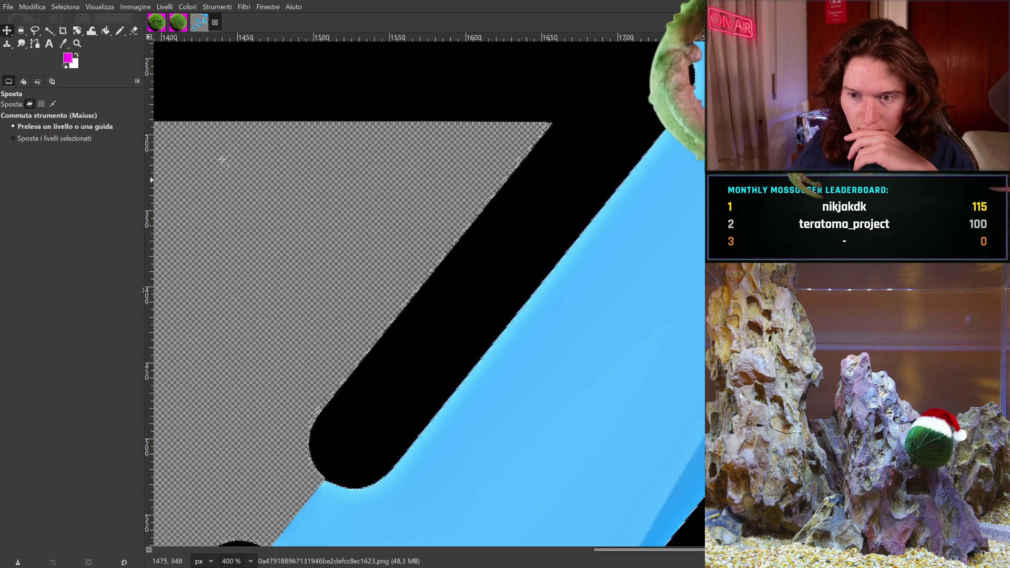
Subtract the stroke's rounded tip from the selection with a Free Select lasso, then reset the view upright
left_click(36, 31)
left_click(314, 373, "ctrl")
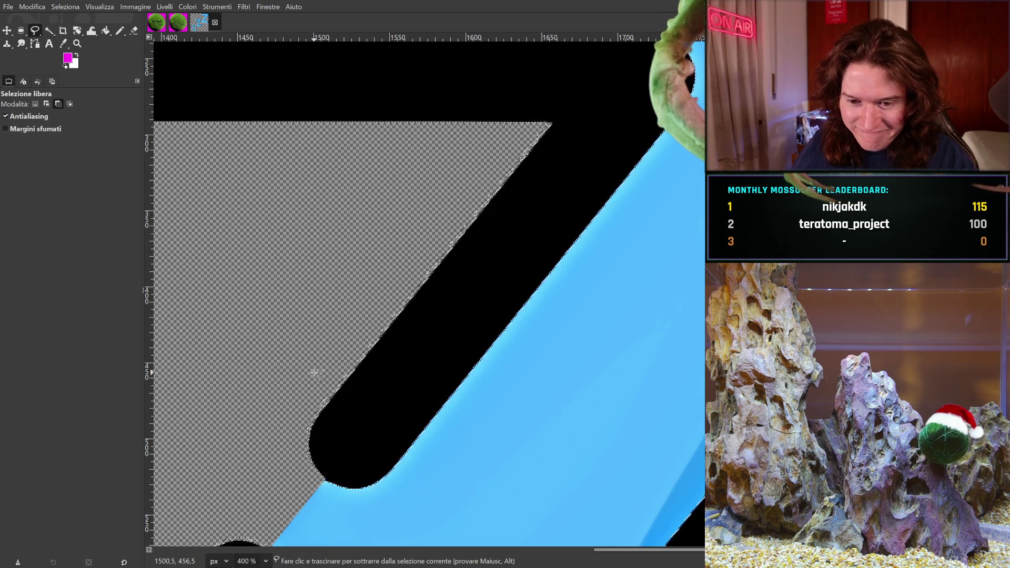
left_click_drag(382, 508, 271, 347)
key("Return")
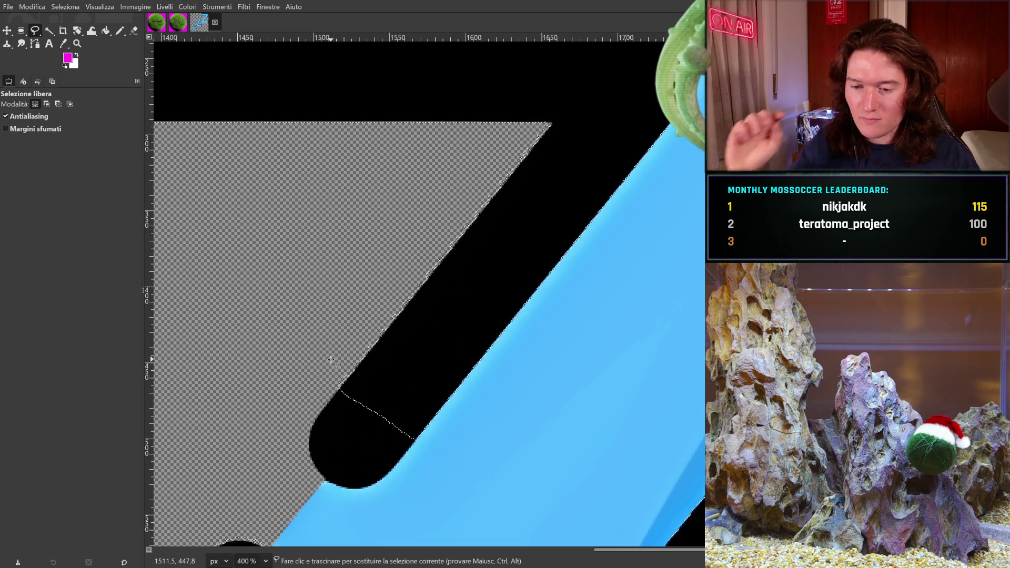
key("shift")
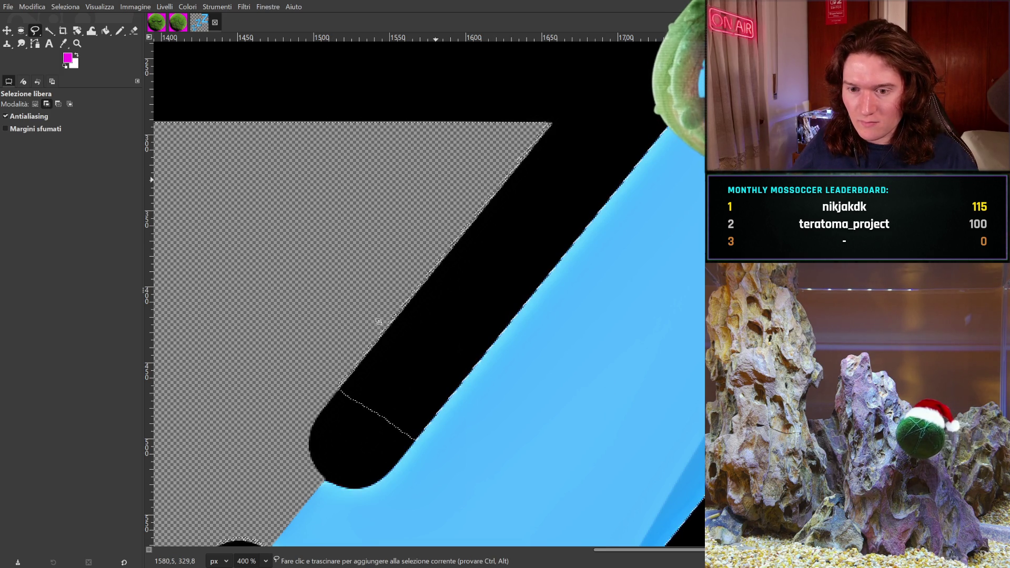
scroll(379, 321, "up", 5)
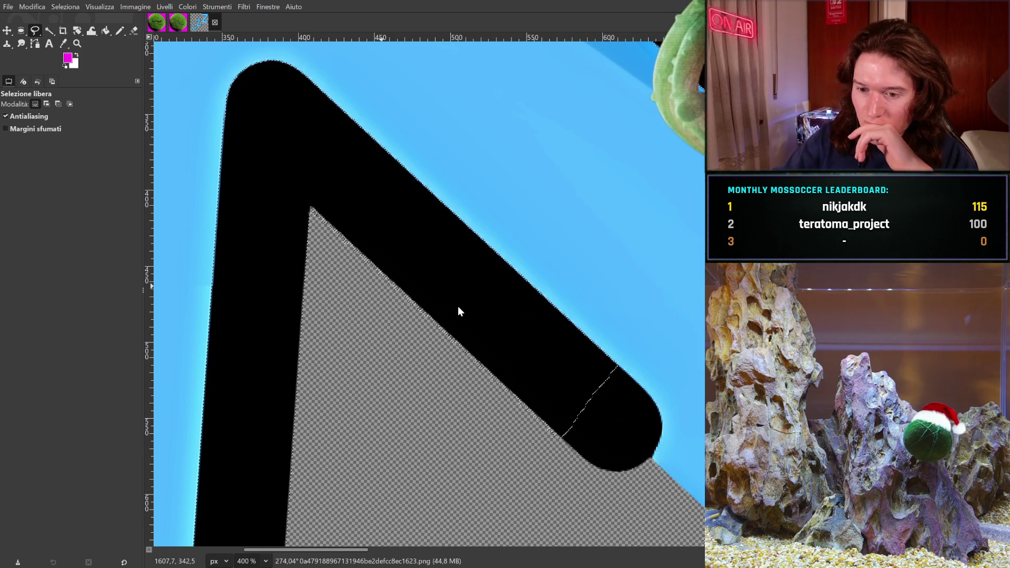
key("exclam")
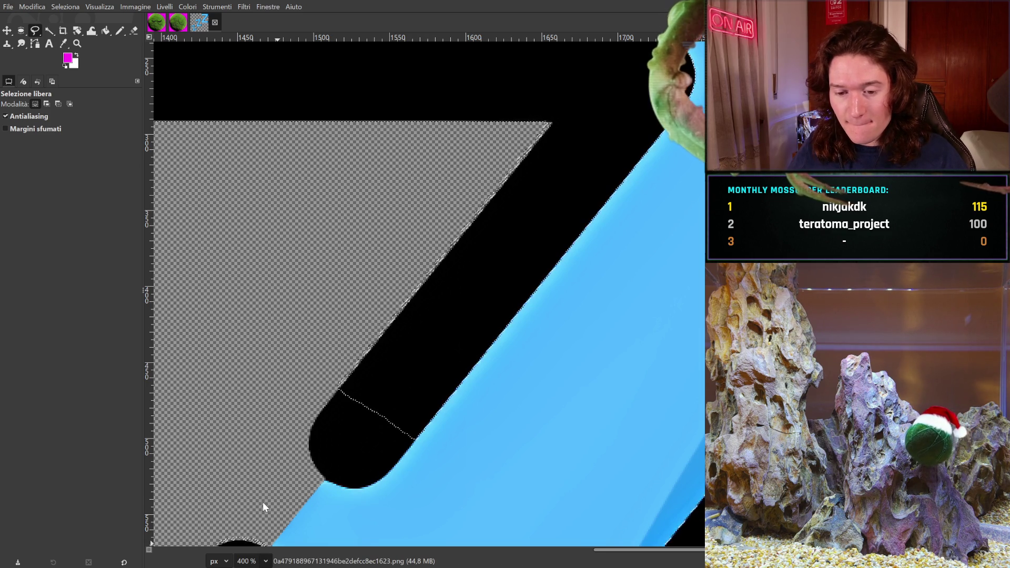
Subtract two lassoed areas around the Z's upper bar from the selection
key("1")
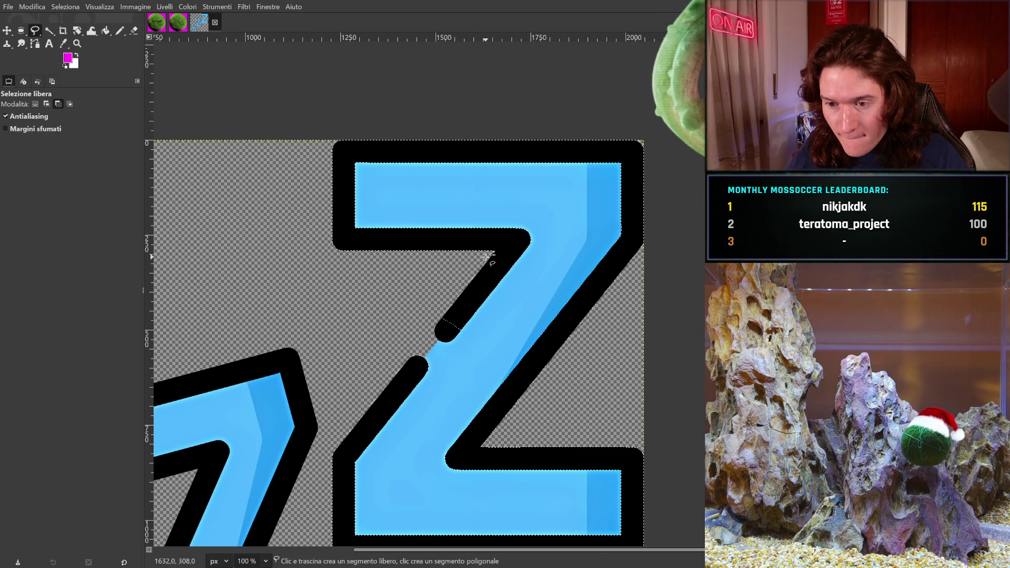
left_click_drag(490, 257, 508, 270)
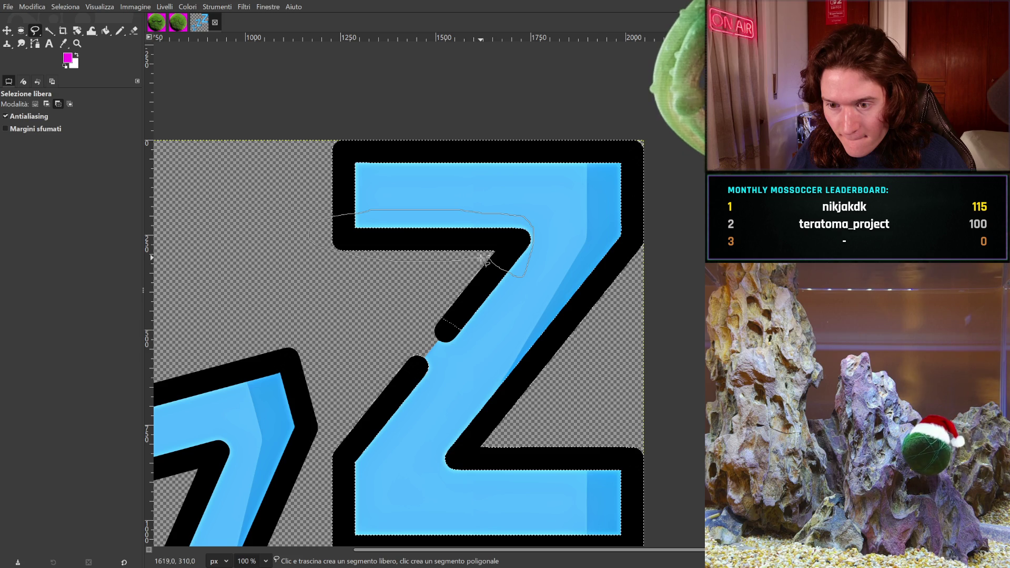
key("Return")
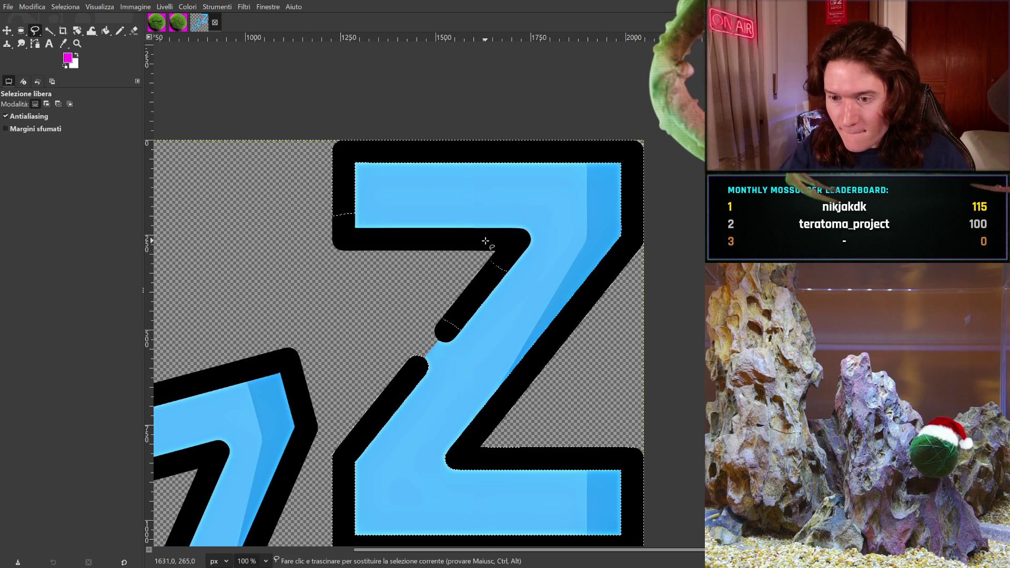
left_click(425, 218, "ctrl")
mouse_move(270, 127)
left_mouse_down()
mouse_move(663, 124)
mouse_move(672, 365)
mouse_move(552, 442)
mouse_move(478, 415)
mouse_move(521, 305)
mouse_move(498, 199)
mouse_move(433, 206)
left_mouse_up()
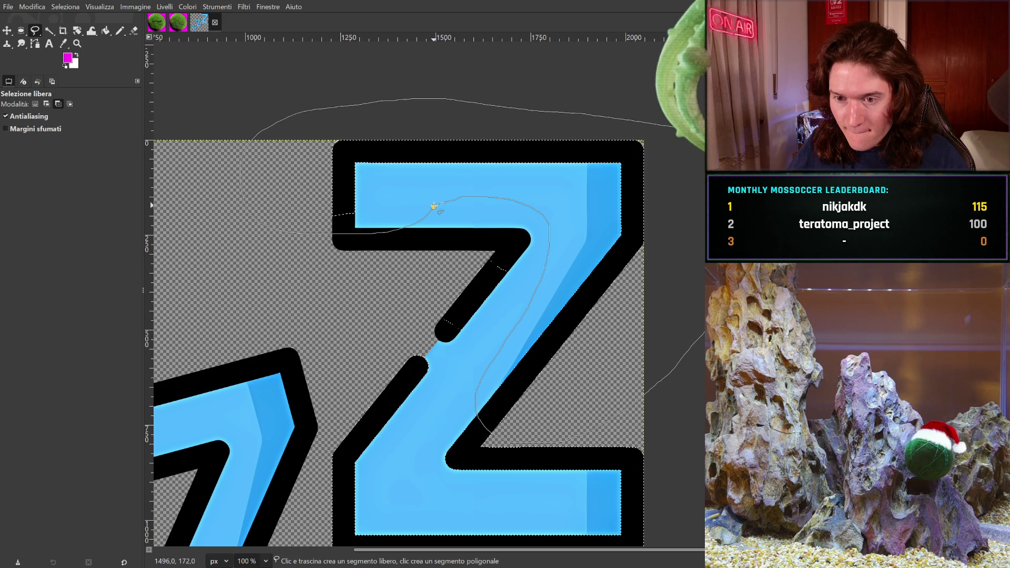
key("Return")
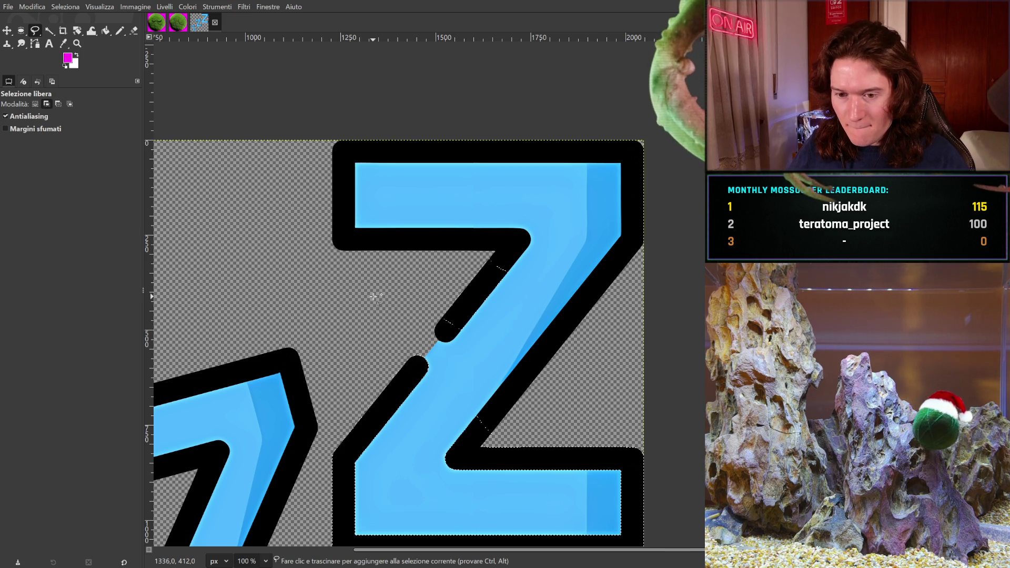
Subtract lassoed areas around the Z's lower corner and right side from the selection
mouse_move(413, 314)
left_mouse_down()
mouse_move(405, 274)
mouse_move(428, 180)
mouse_move(311, 282)
left_mouse_up()
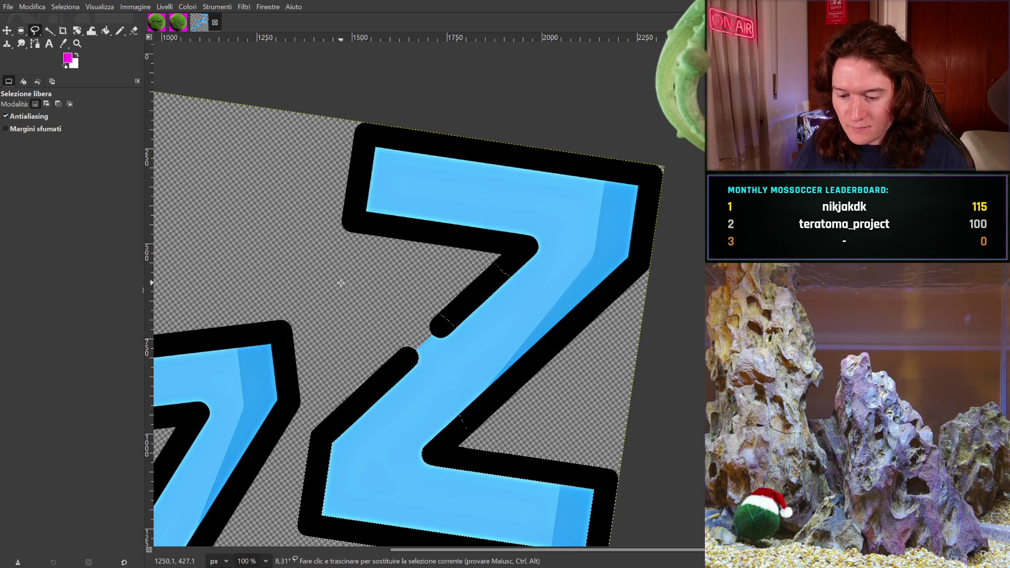
key("exclam")
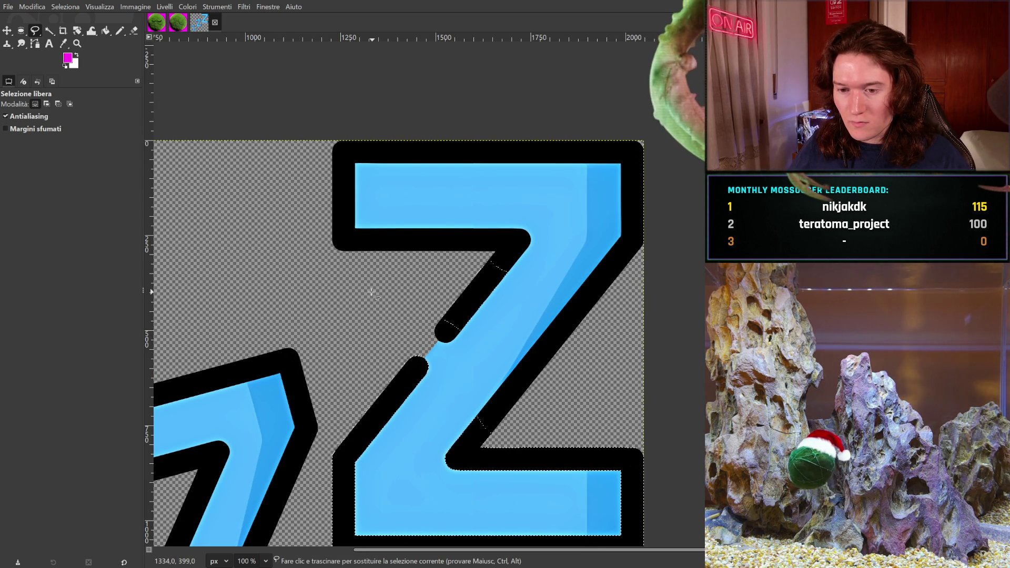
mouse_move(350, 299)
left_mouse_down()
mouse_move(365, 289)
mouse_move(412, 144)
left_mouse_up()
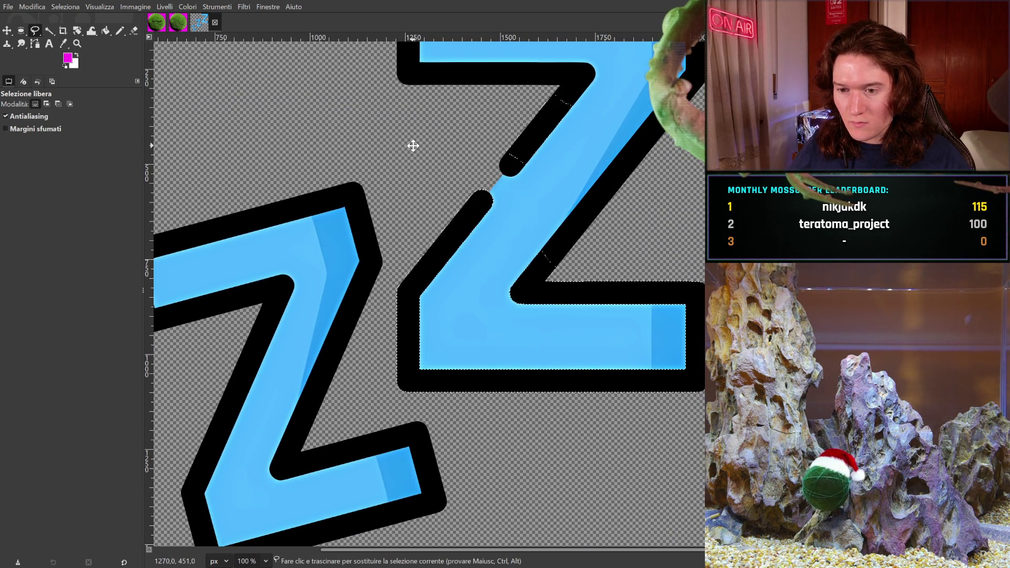
left_click_drag(609, 224, 492, 187)
mouse_move(375, 325)
left_mouse_down()
mouse_move(400, 416)
mouse_move(579, 451)
mouse_move(637, 242)
mouse_move(613, 222)
left_mouse_up()
key("Return")
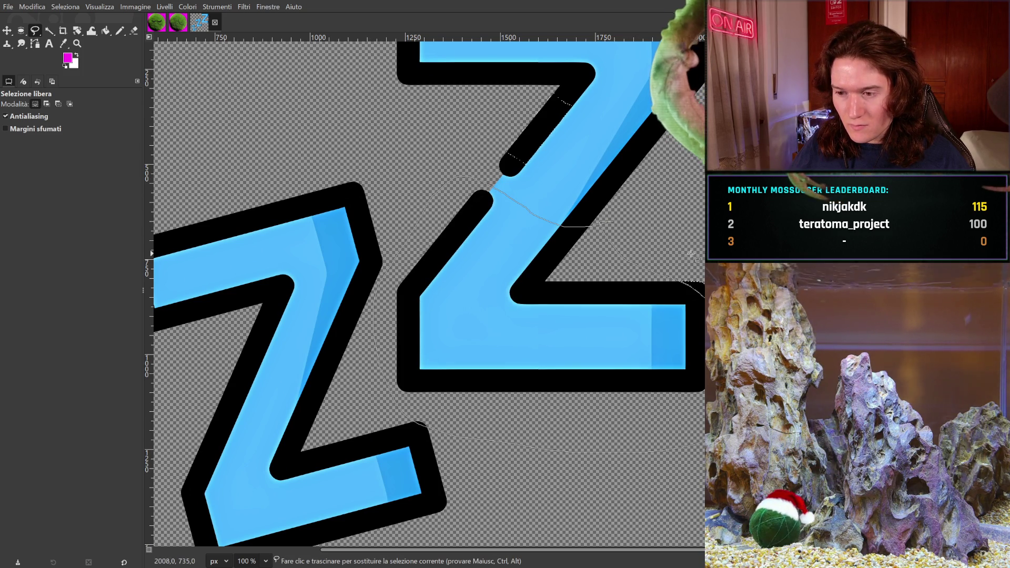
left_click_drag(691, 251, 606, 277)
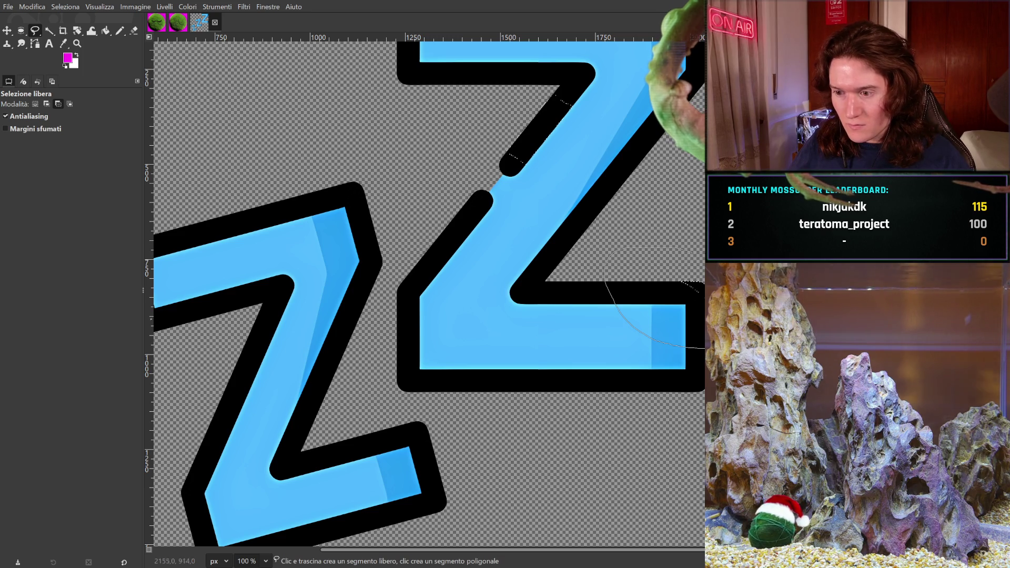
left_click_drag(744, 334, 694, 267)
key("Return")
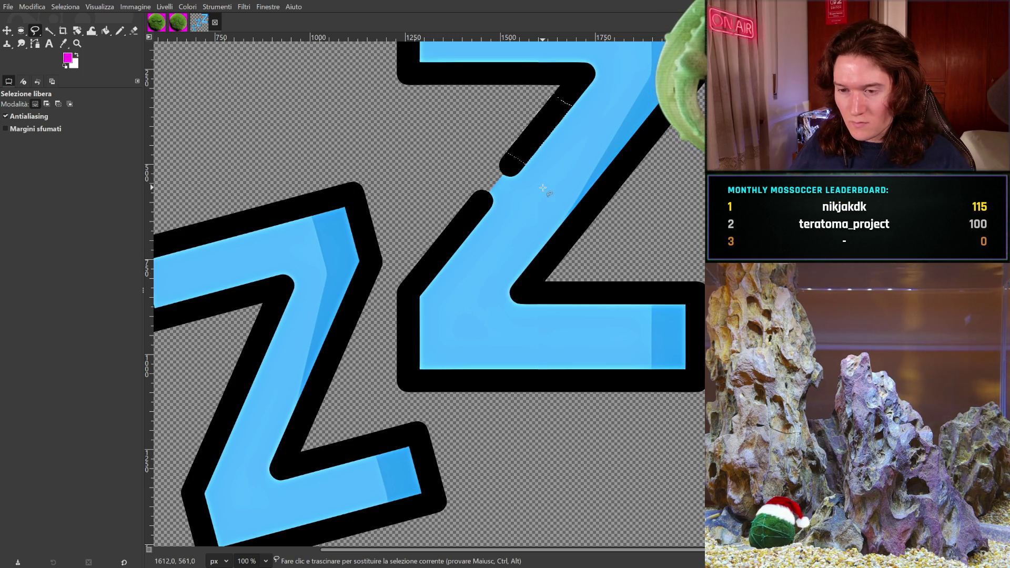
Copy the freehand-selected section of the big Z's black diagonal outline
scroll(543, 187, "up", 5)
scroll(514, 225, "right", 2)
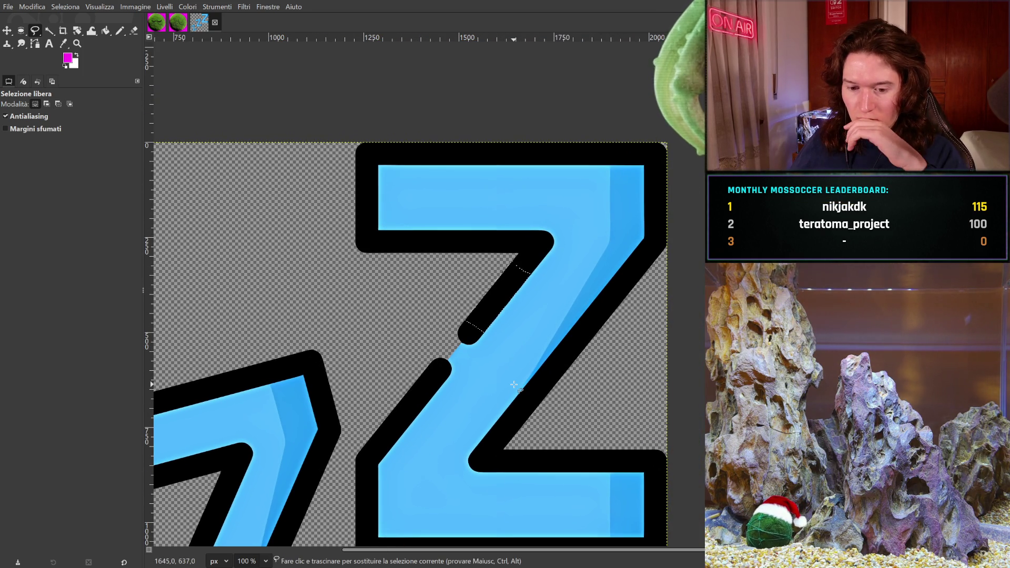
scroll(513, 386, "left", 2)
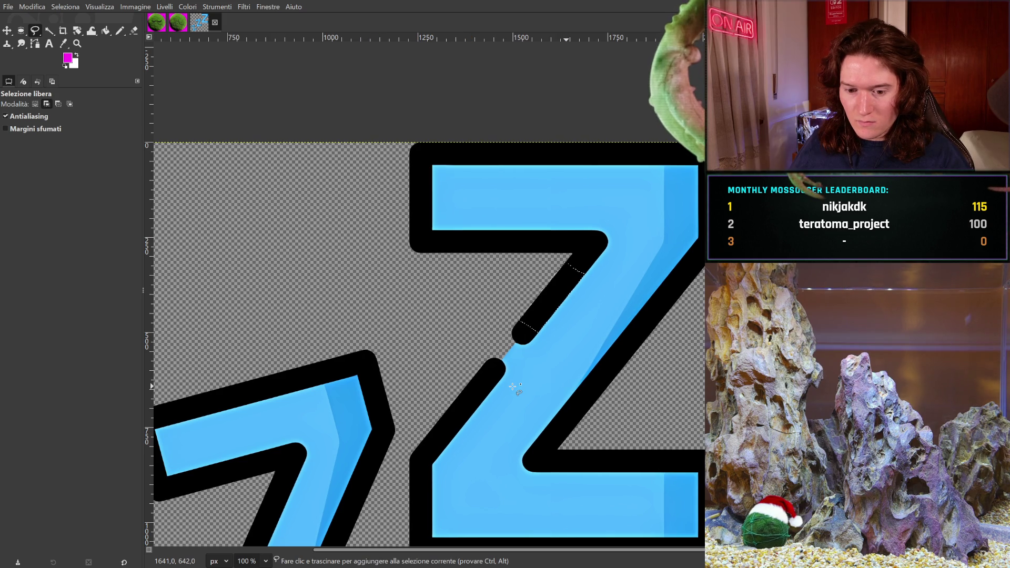
scroll(513, 387, "left", 4)
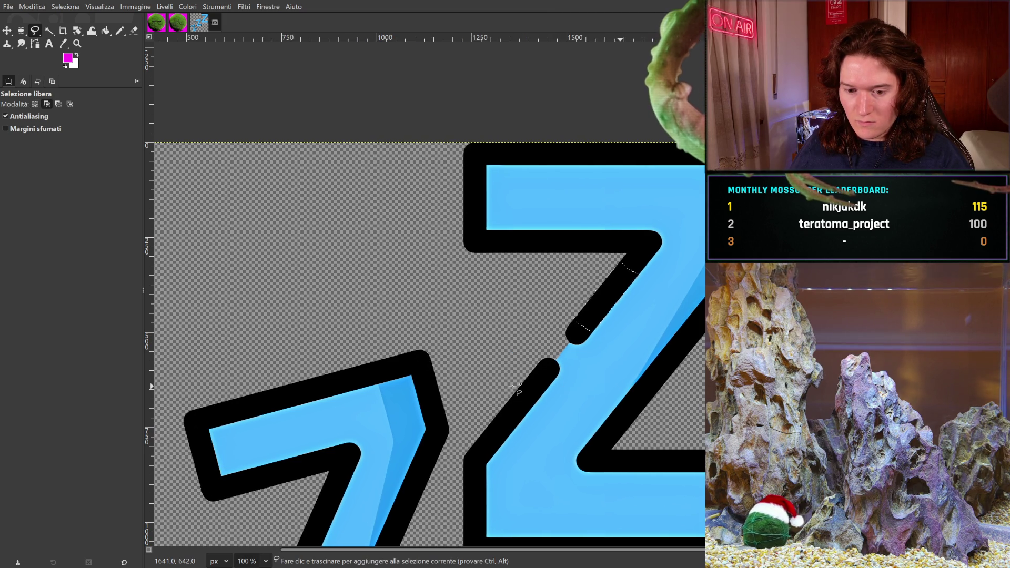
scroll(513, 387, "right", 1)
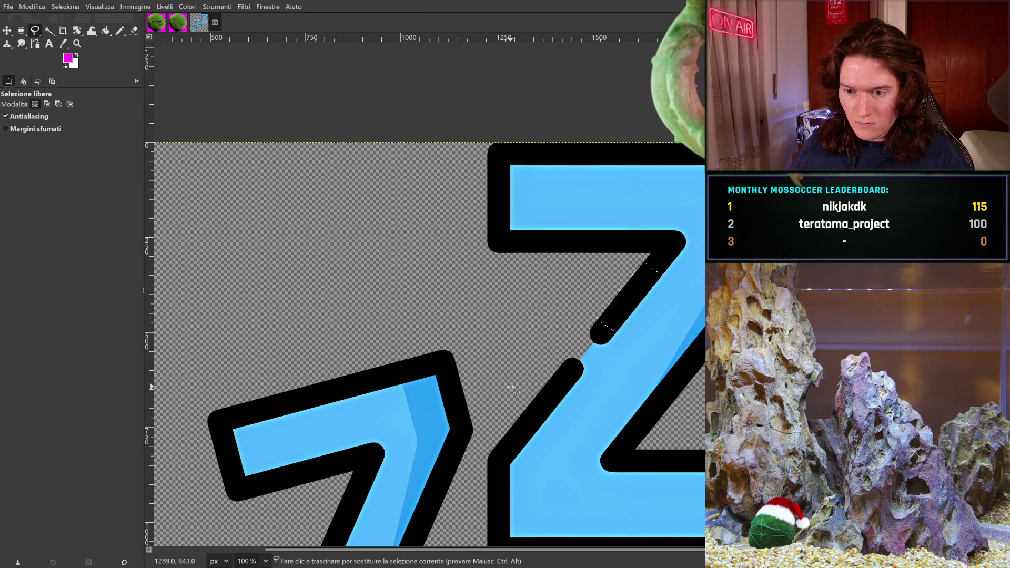
scroll(513, 386, "up", 3, "ctrl")
scroll(513, 388, "up", 3, "ctrl")
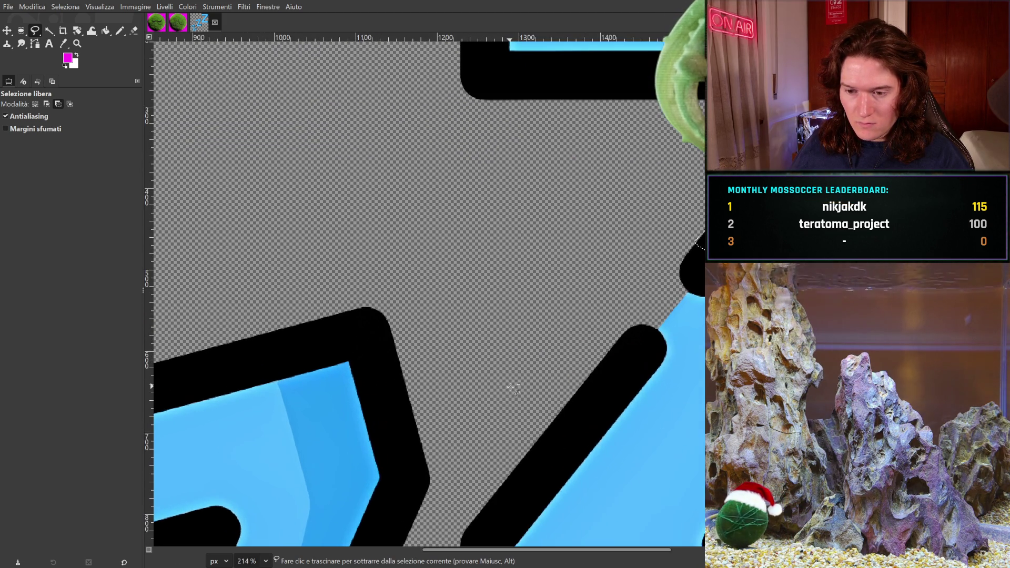
scroll(590, 245, "right", 5)
scroll(442, 319, "up", 2)
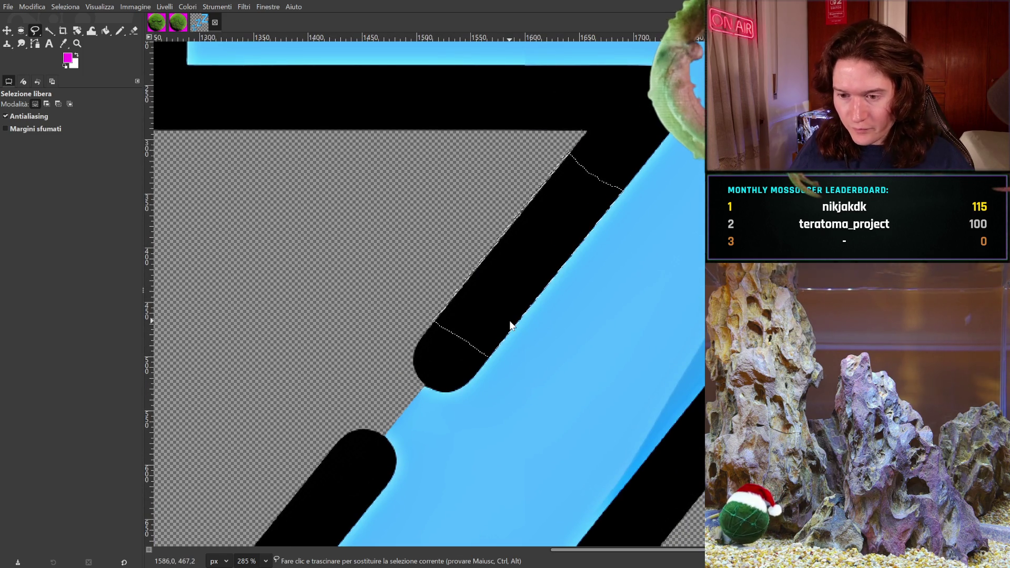
key("ctrl+c")
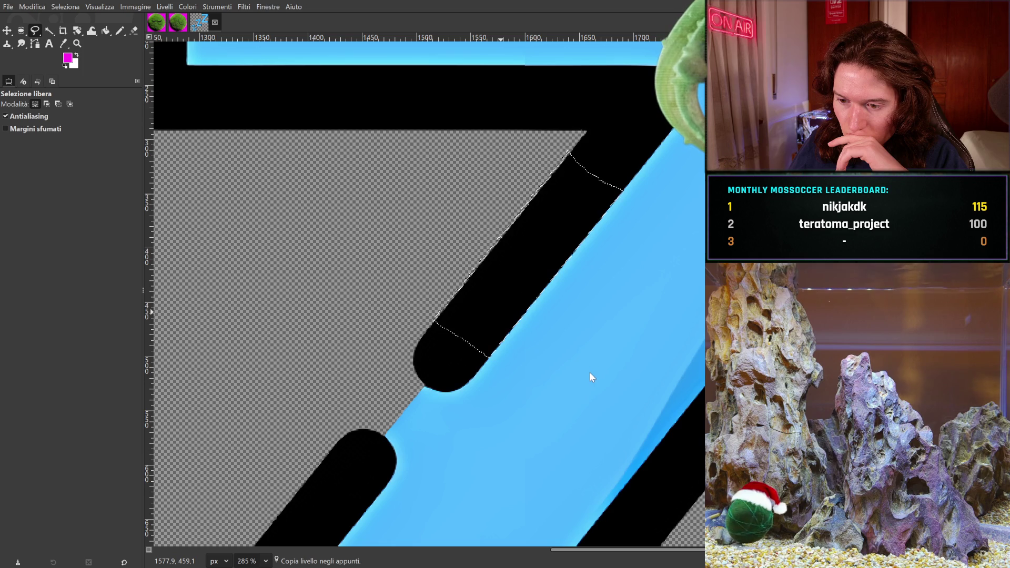
Paste the outline piece, move it down-left, and align it on the Z's diagonal at 400% zoom
key("ctrl+v")
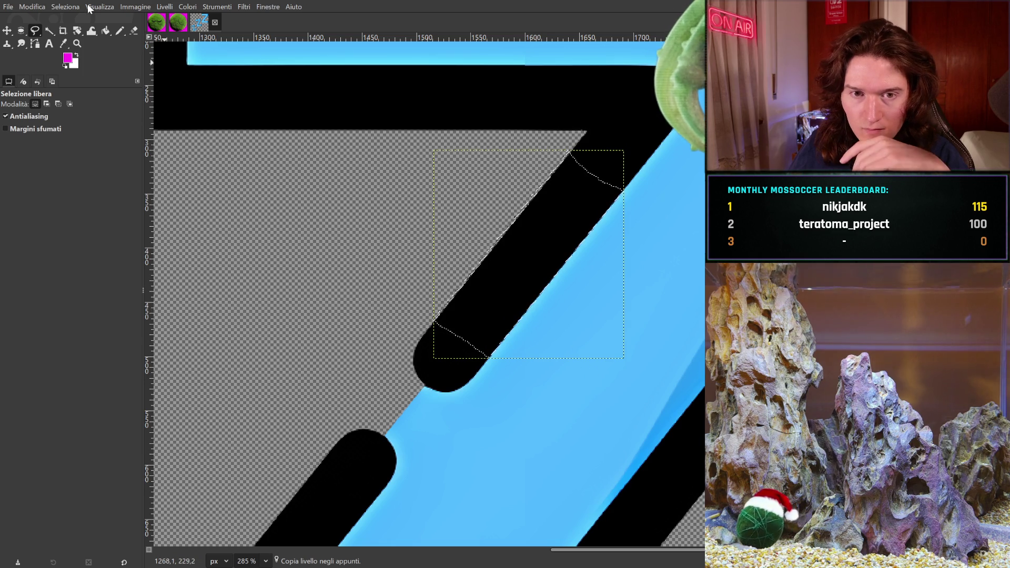
left_click(7, 31)
mouse_move(513, 267)
left_mouse_down()
mouse_move(444, 372)
mouse_move(402, 412)
left_mouse_up()
scroll(402, 413, "down", 3)
scroll(402, 412, "left", 2)
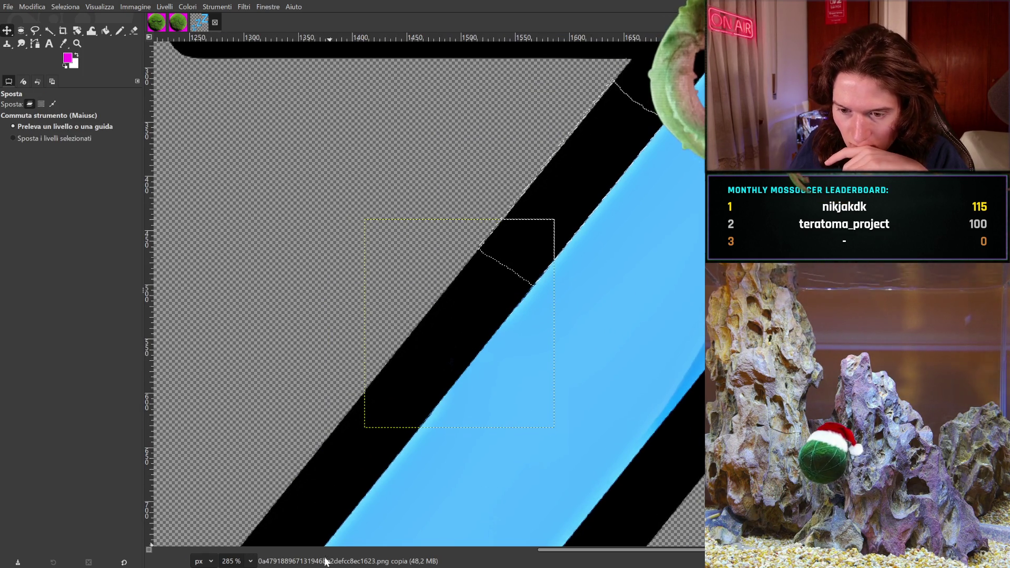
key("3")
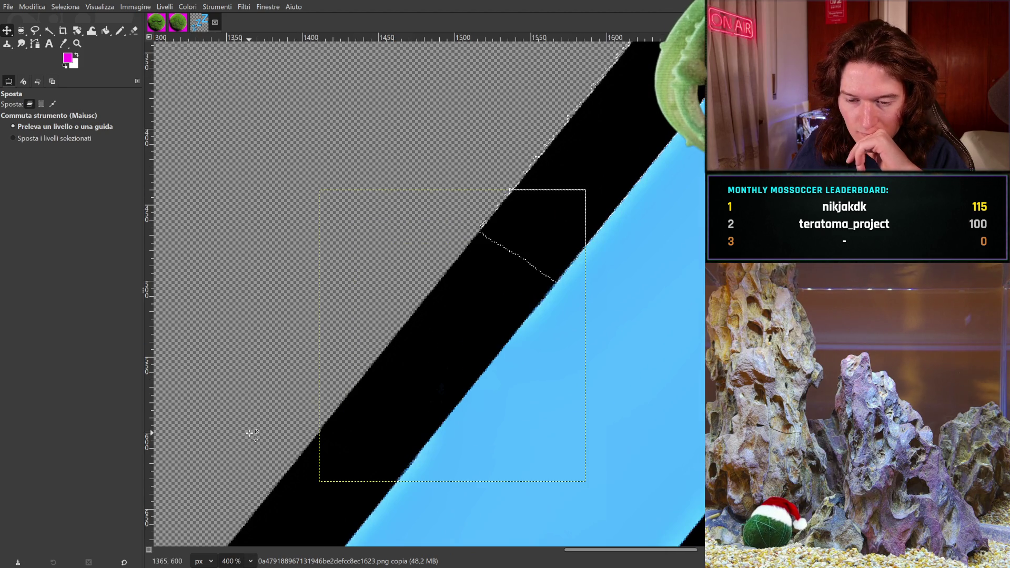
left_click_drag(483, 334, 469, 354)
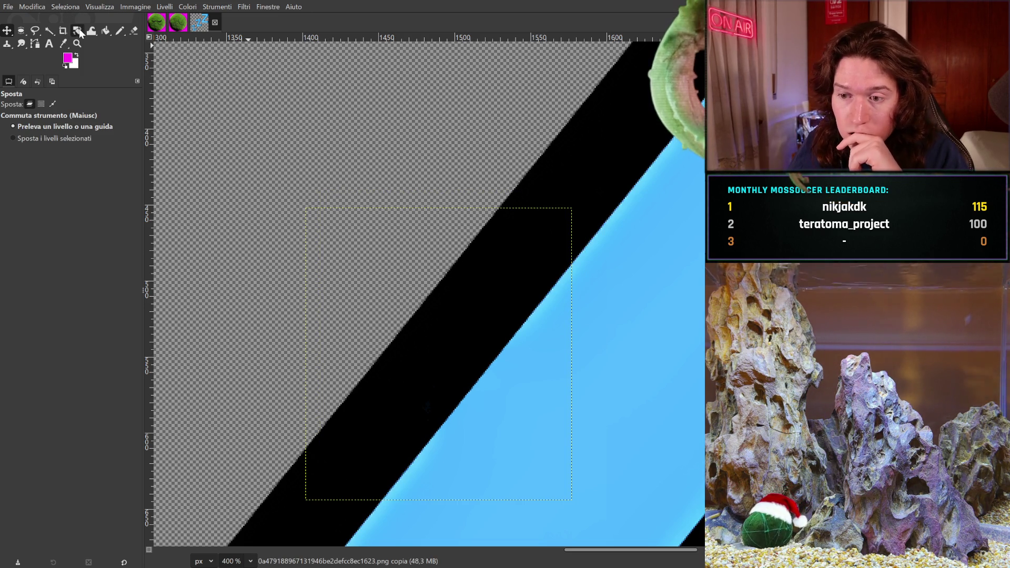
left_click_drag(347, 262, 382, 197)
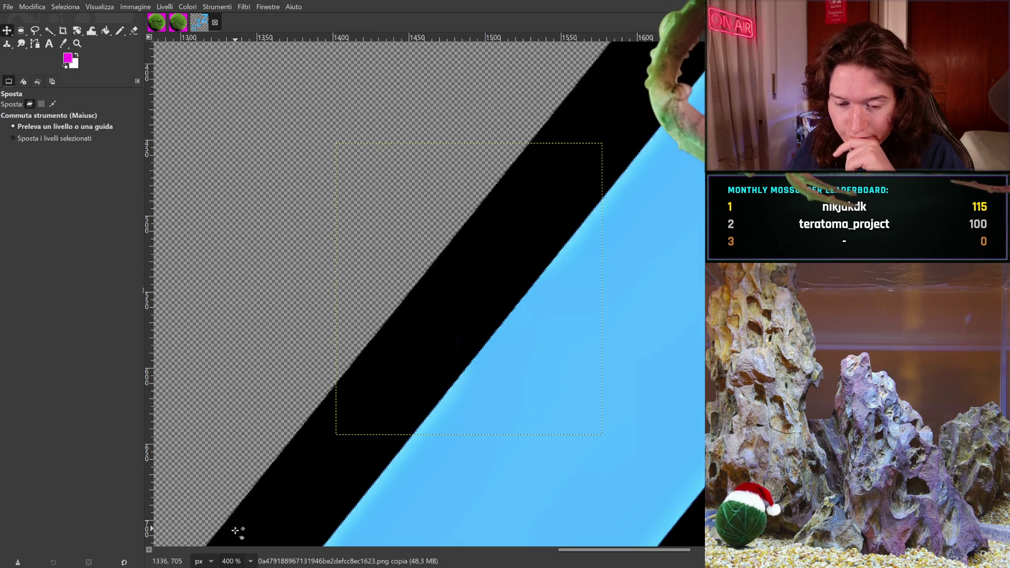
key("1")
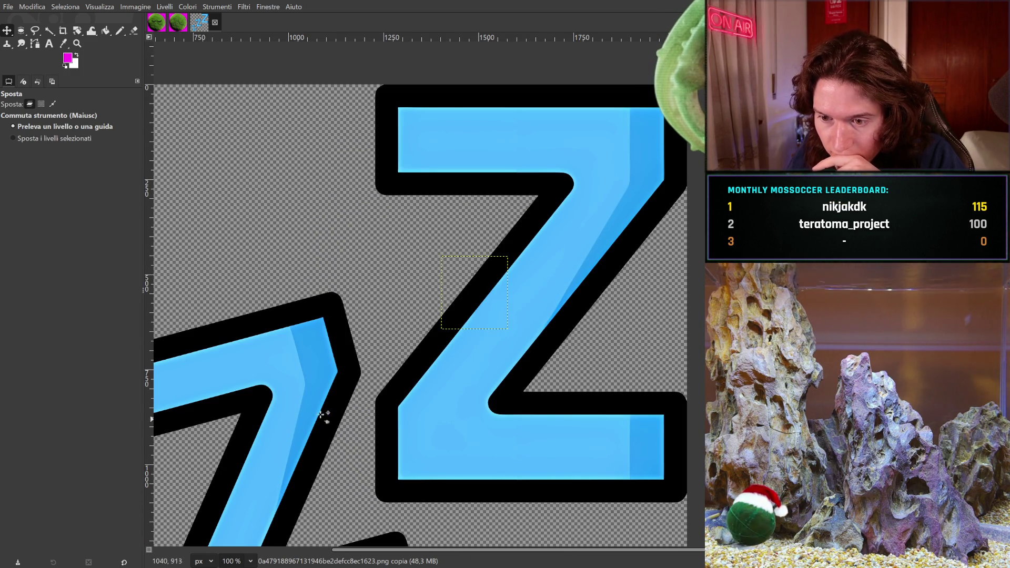
Anchor the pasted patch into the ZZZ artwork and make the ZZZ layer active again
scroll(444, 427, "down", 3)
scroll(526, 342, "left", 4)
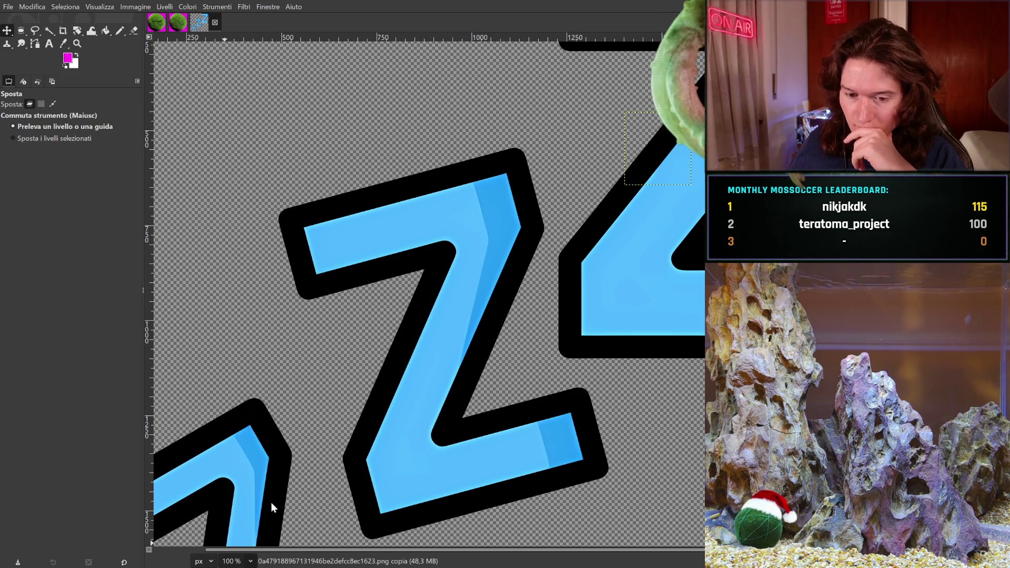
scroll(250, 514, "down", 2)
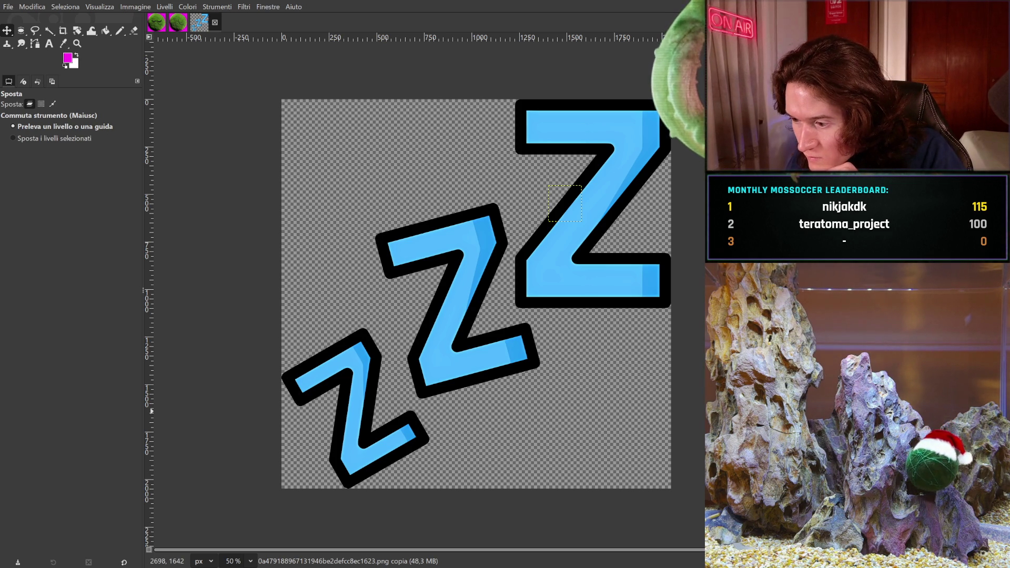
key("ctrl+z")
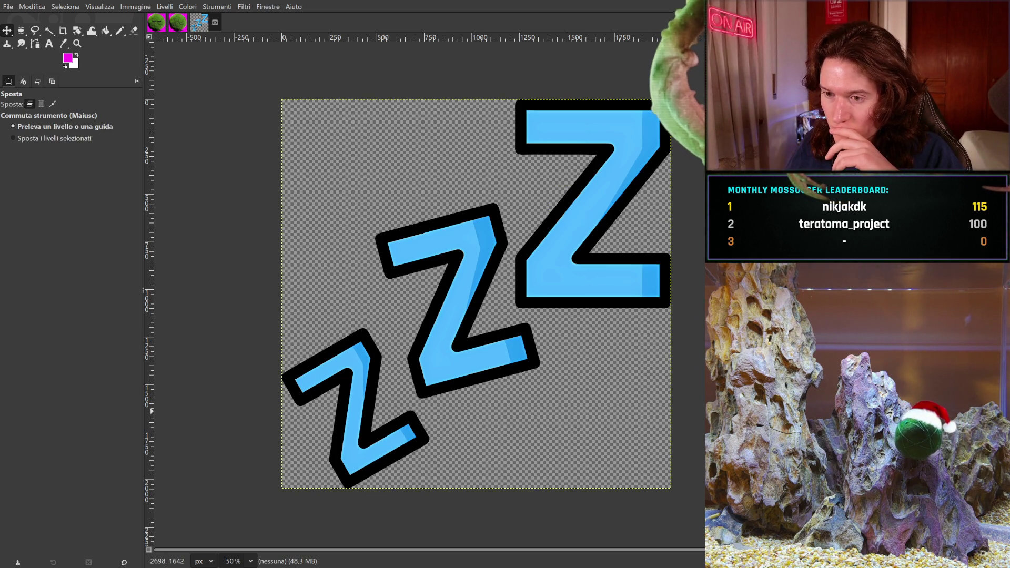
left_click(495, 360)
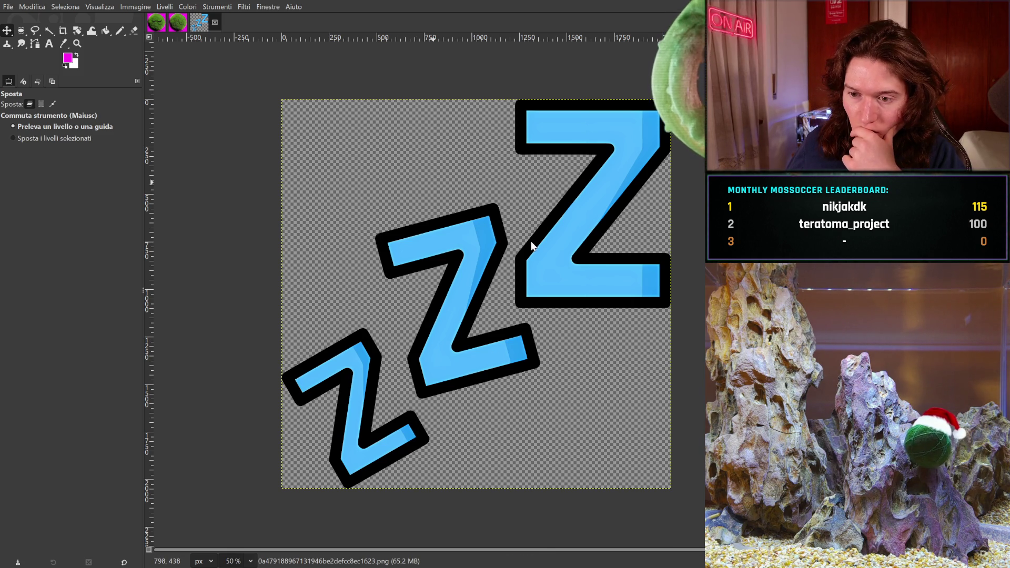
Switch to the sleeping moss-ball image and zoom to 800% on the left eye's white highlight
left_click(153, 21)
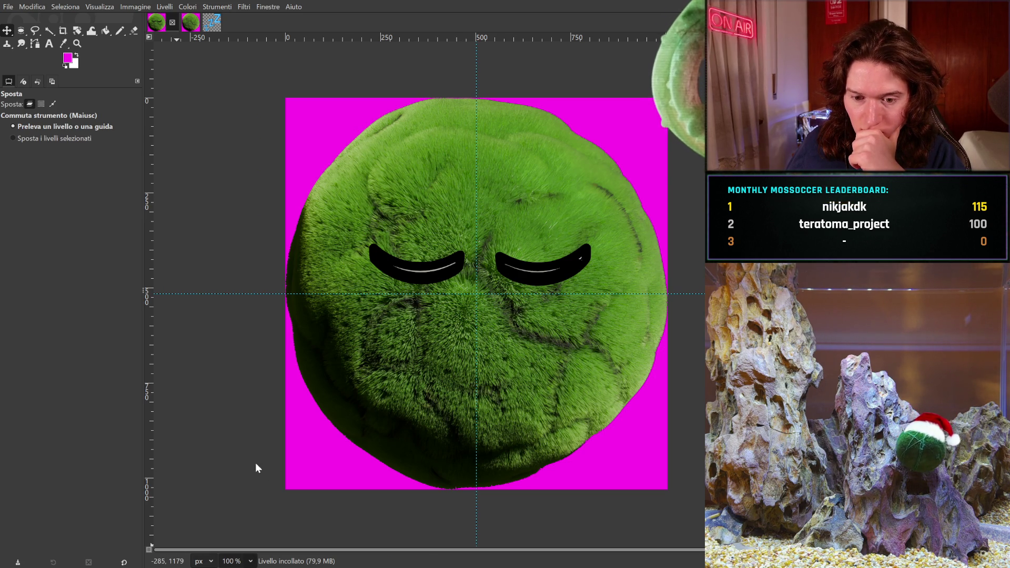
scroll(477, 294, "up", 4)
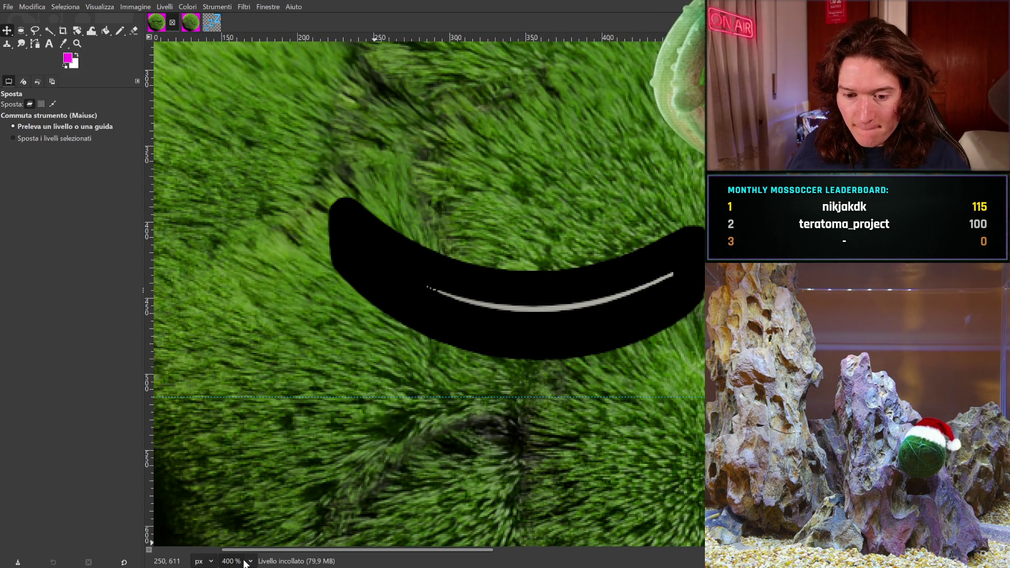
scroll(245, 450, "up", 2)
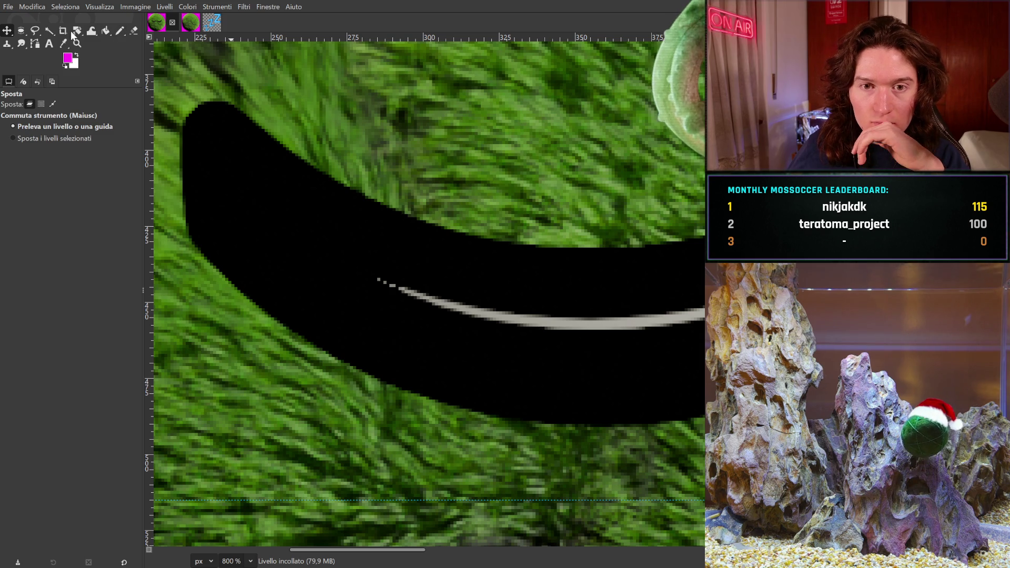
Sample black with the Color Picker and paint over the highlight's left end with the Pencil
left_click(115, 33)
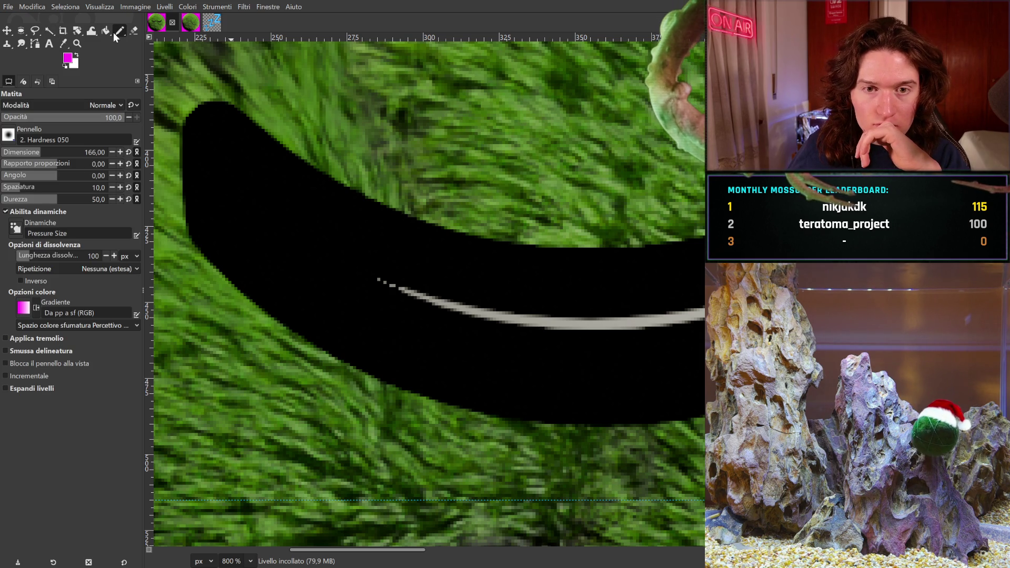
left_click(62, 43)
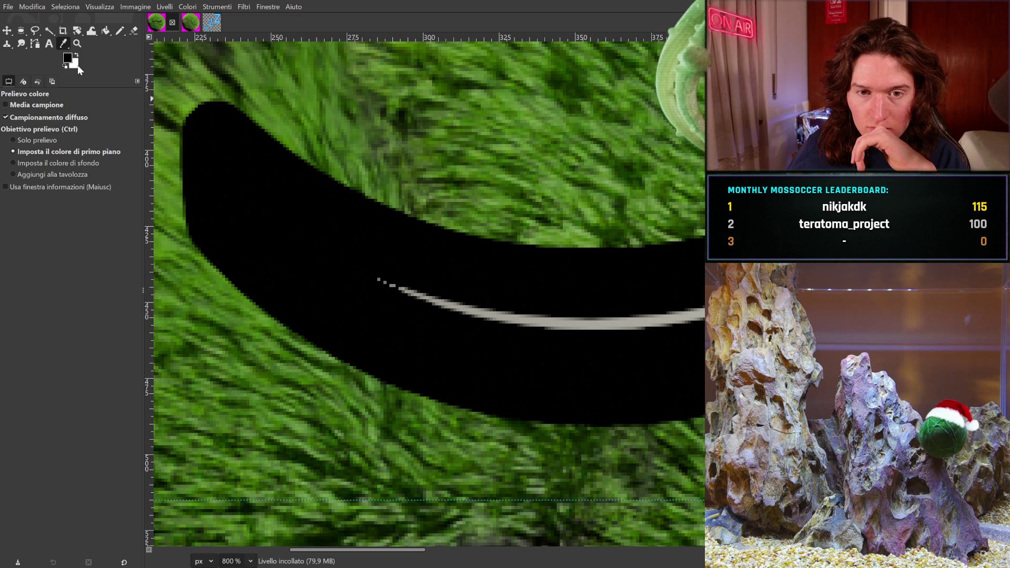
key("ctrl")
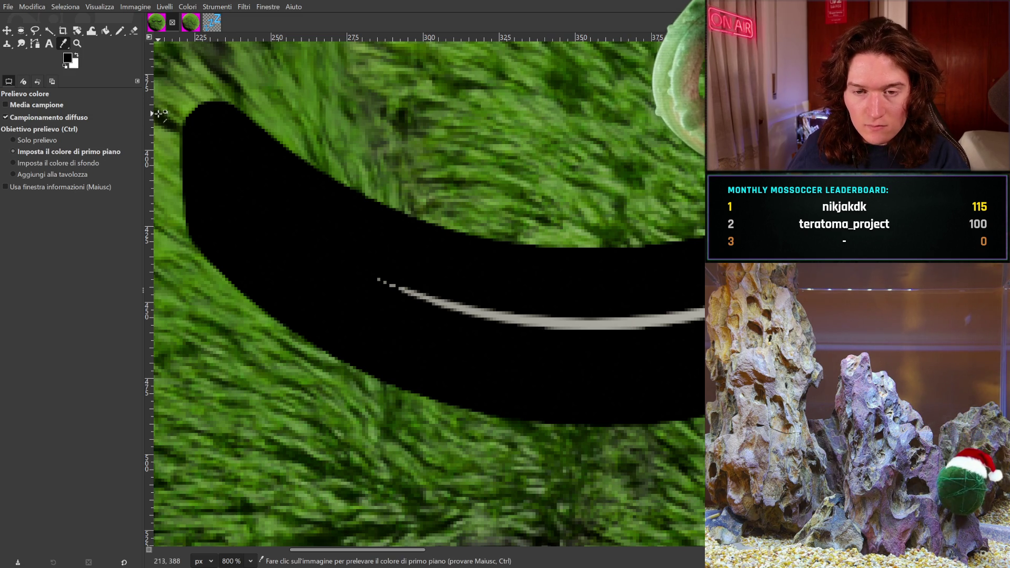
key("ctrl")
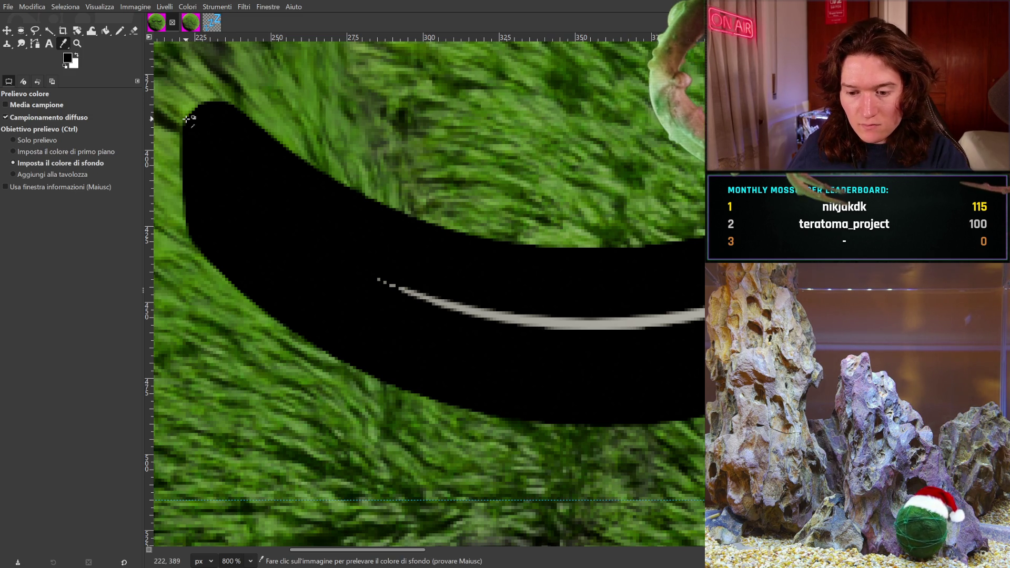
left_click(120, 30)
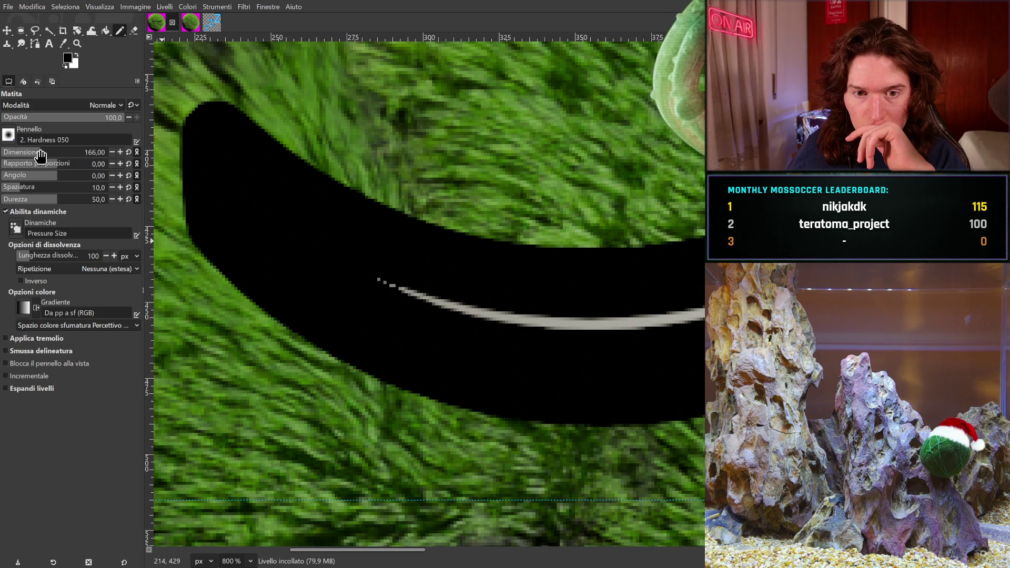
mouse_move(349, 294)
left_mouse_down()
mouse_move(388, 294)
mouse_move(438, 316)
left_mouse_up()
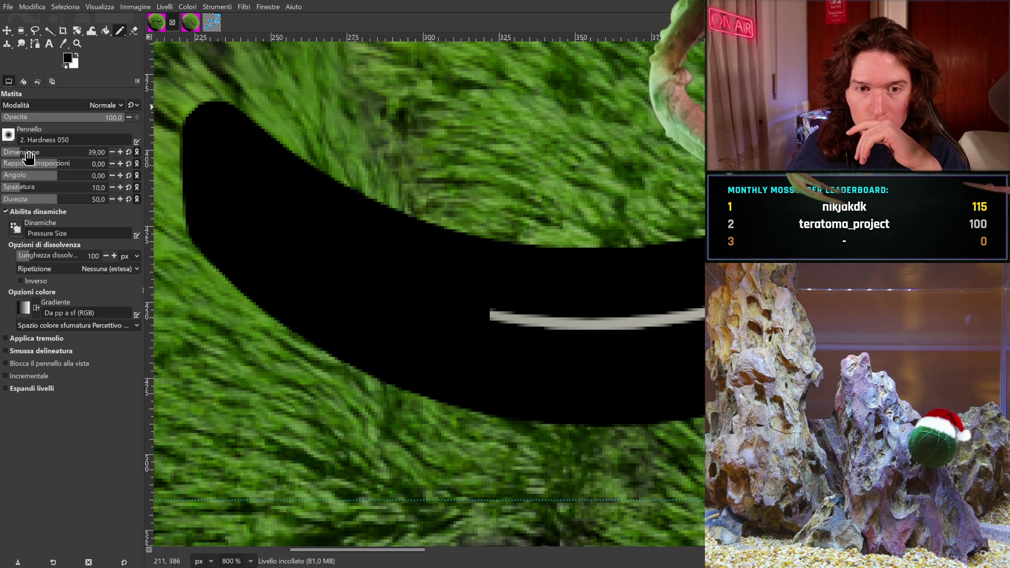
Shrink the Pencil to about 20 and black out the rest of the eye highlights
left_click_drag(16, 151, 17, 159)
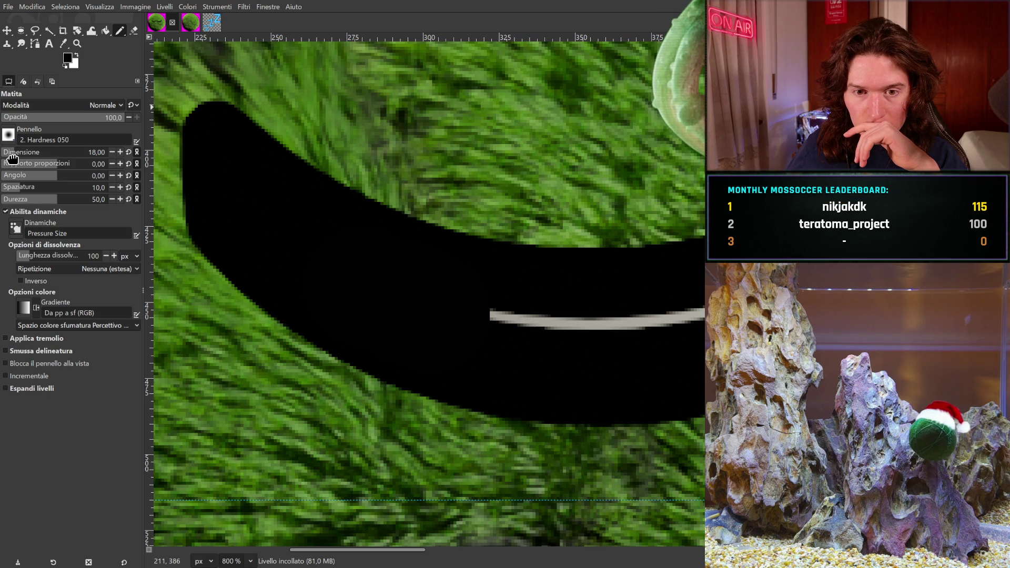
left_click_drag(412, 315, 648, 316)
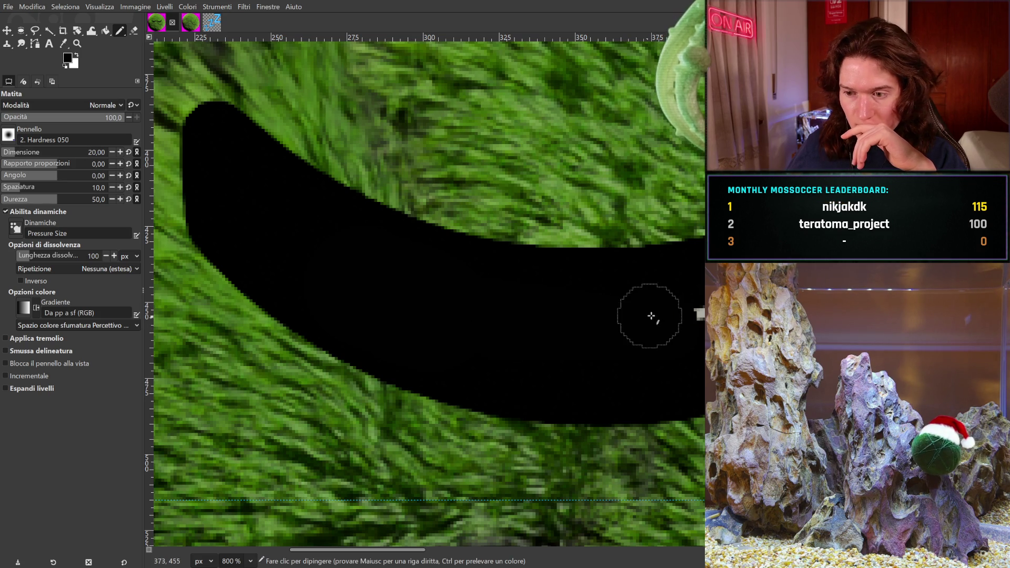
mouse_move(366, 341)
left_mouse_down()
mouse_move(428, 350)
mouse_move(570, 300)
mouse_move(645, 291)
mouse_move(575, 282)
left_mouse_up()
mouse_move(469, 288)
left_mouse_down()
mouse_move(684, 368)
mouse_move(316, 378)
mouse_move(499, 318)
mouse_move(622, 238)
mouse_move(589, 267)
left_mouse_up()
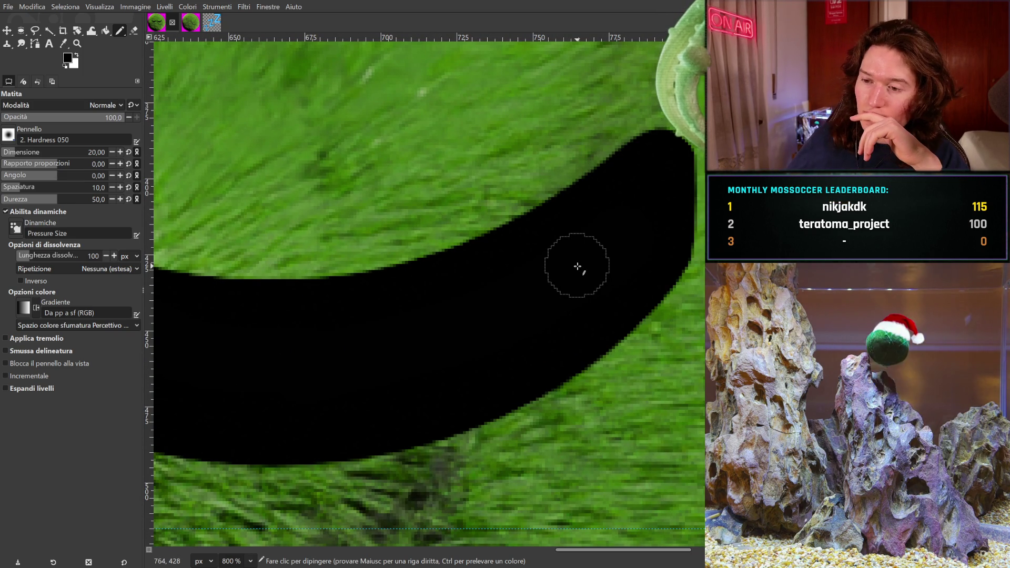
left_click_drag(478, 279, 684, 247)
mouse_move(300, 277)
left_mouse_down()
mouse_move(658, 263)
mouse_move(476, 304)
mouse_move(631, 158)
mouse_move(252, 349)
left_mouse_up()
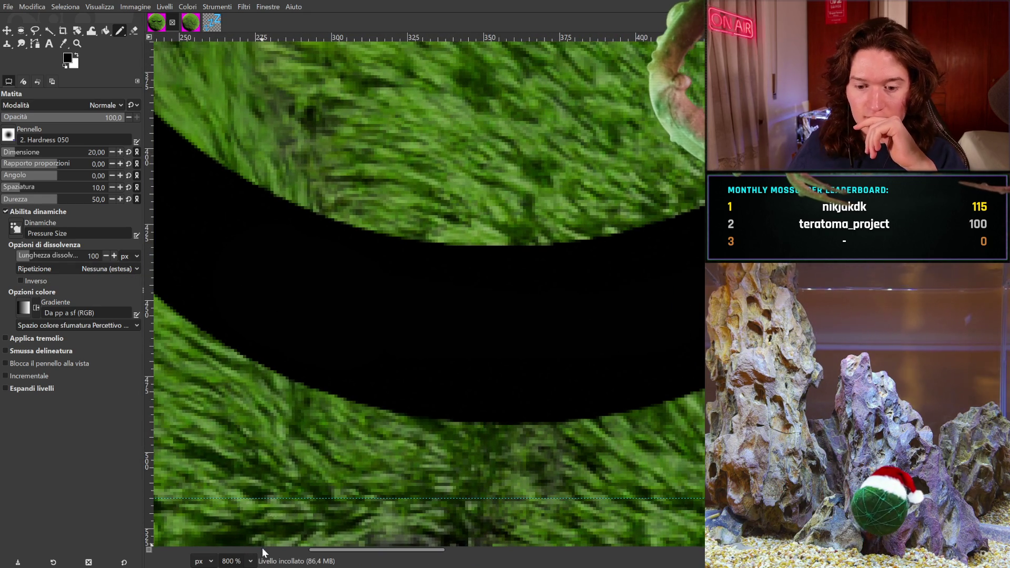
key("1")
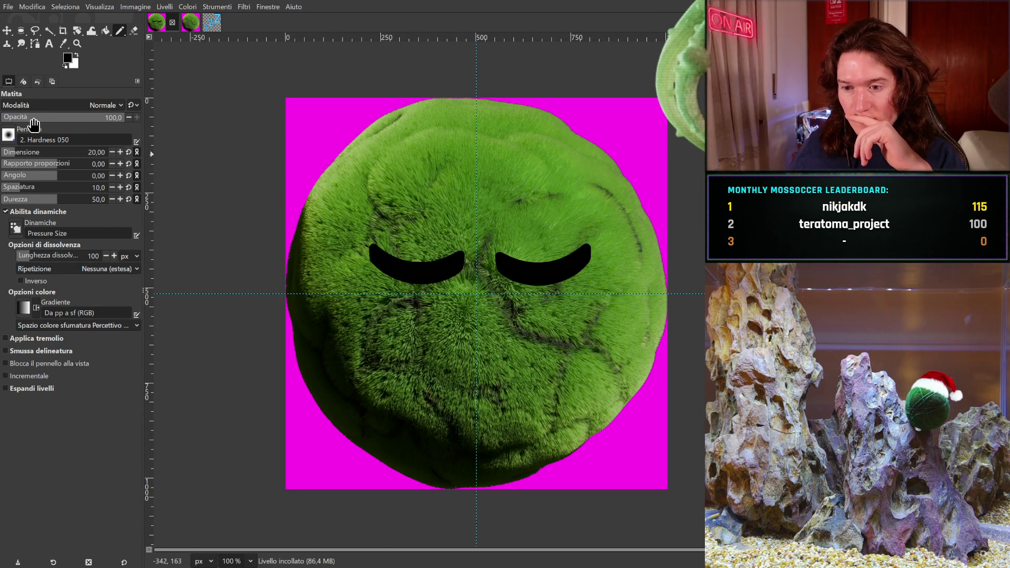
scroll(405, 196, "up", 2)
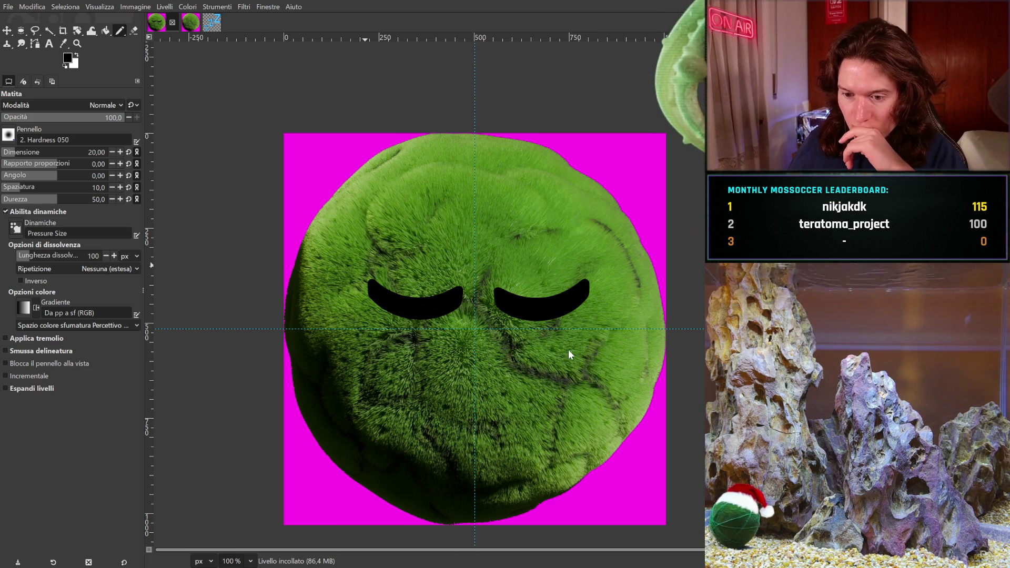
Undo the crop, test-move the moss layer, and fill the area behind the moss ball with magenta
key("ctrl+z")
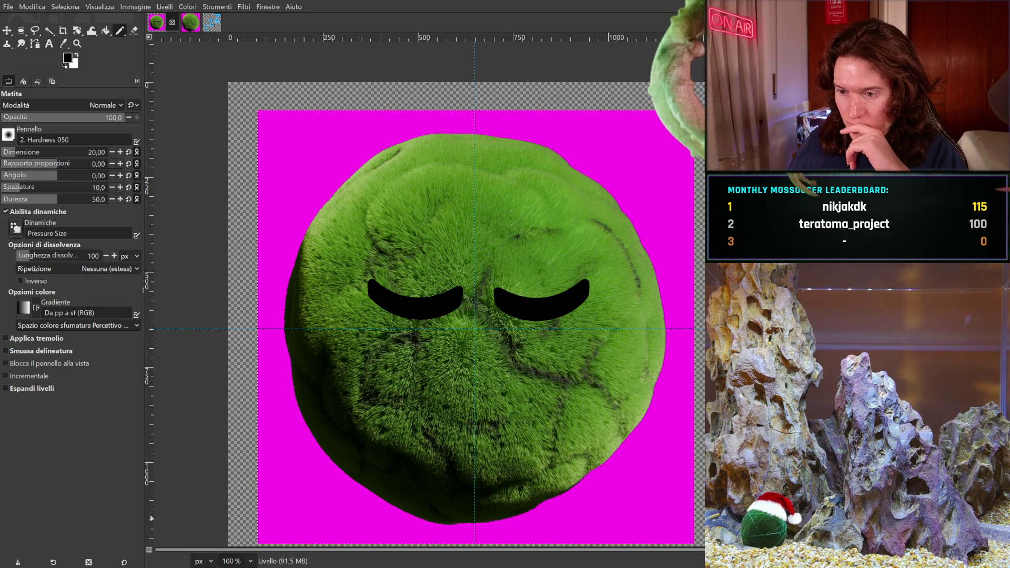
key("ctrl+z")
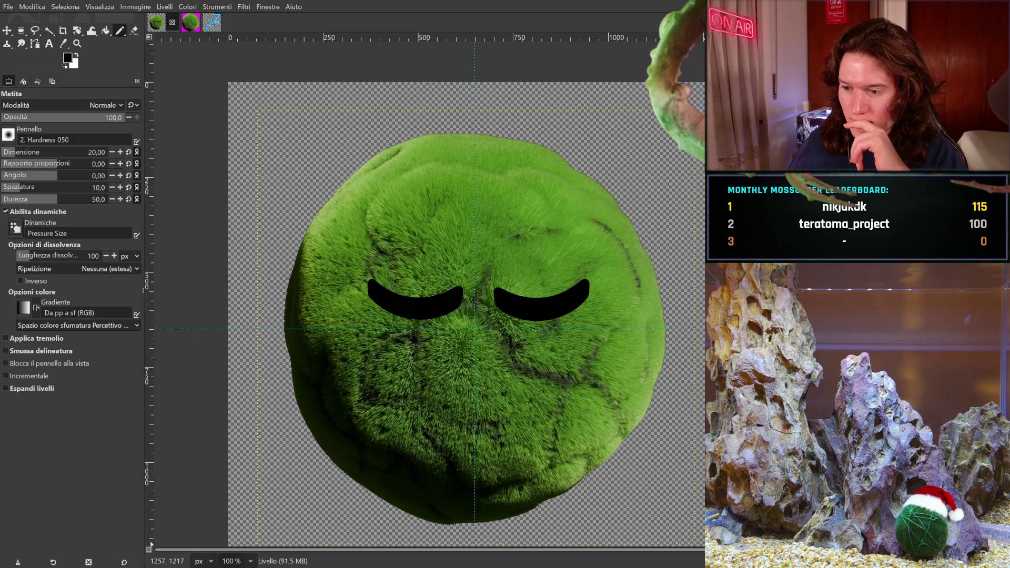
scroll(547, 343, "down", 5)
key("m")
mouse_move(414, 270)
left_mouse_down()
mouse_move(349, 412)
mouse_move(421, 374)
mouse_move(435, 344)
left_mouse_up()
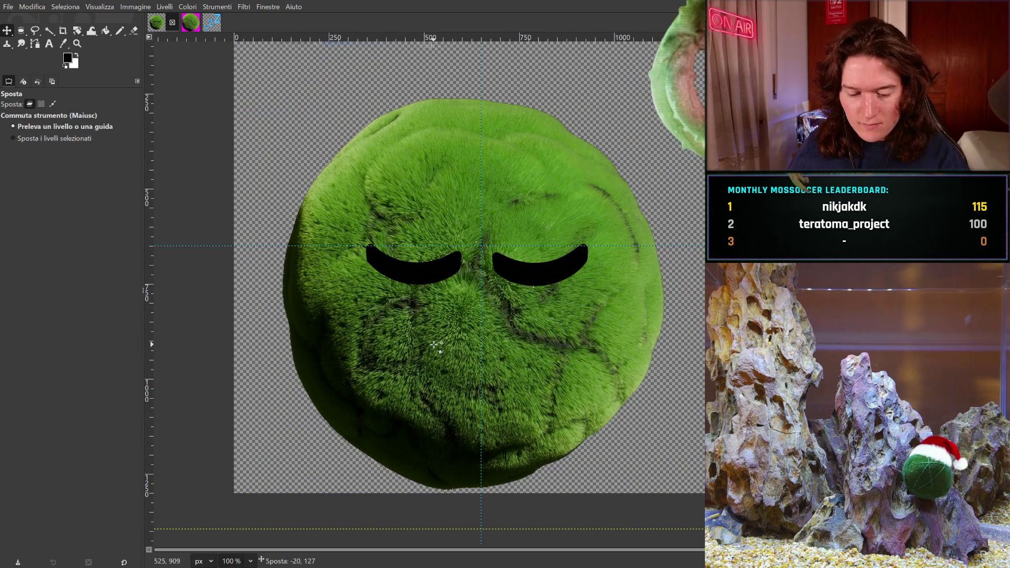
key("ctrl+z")
scroll(463, 338, "up", 5)
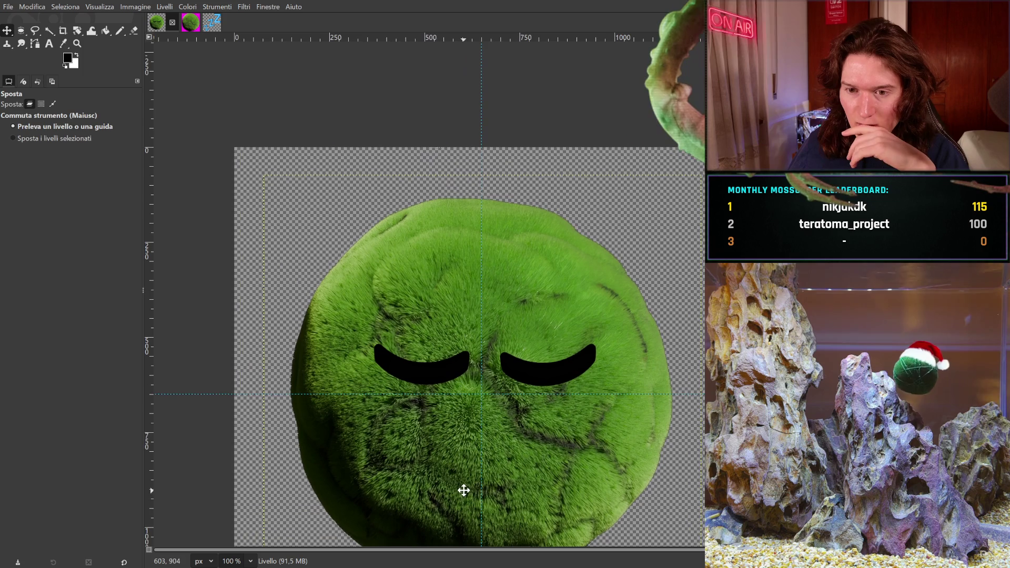
key("ctrl+z")
key("ctrl+z")
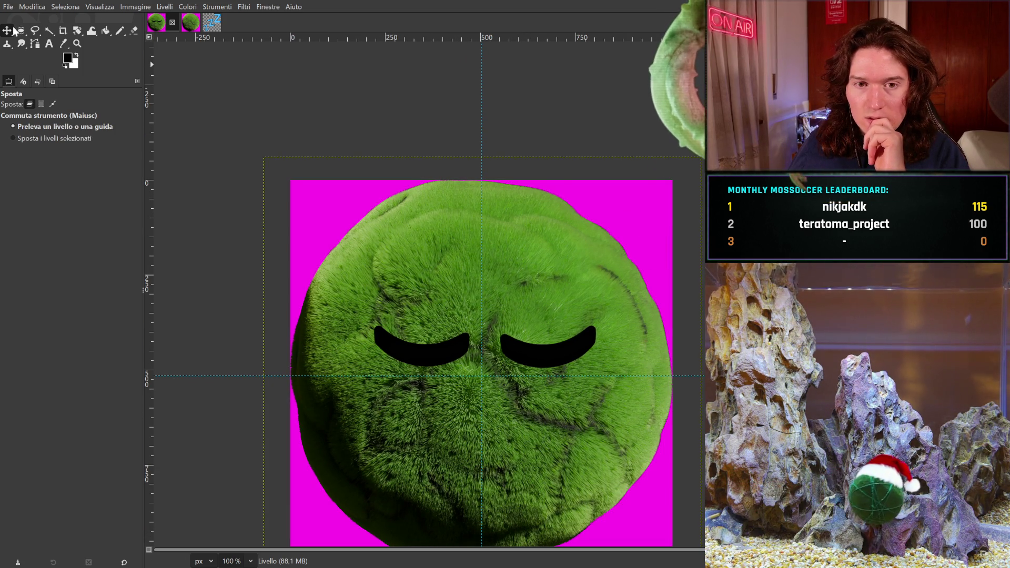
Frame a crop over the whole image with 'Cancella i pixel ritagliati' ticked, then undo the earlier crop
left_click(64, 31)
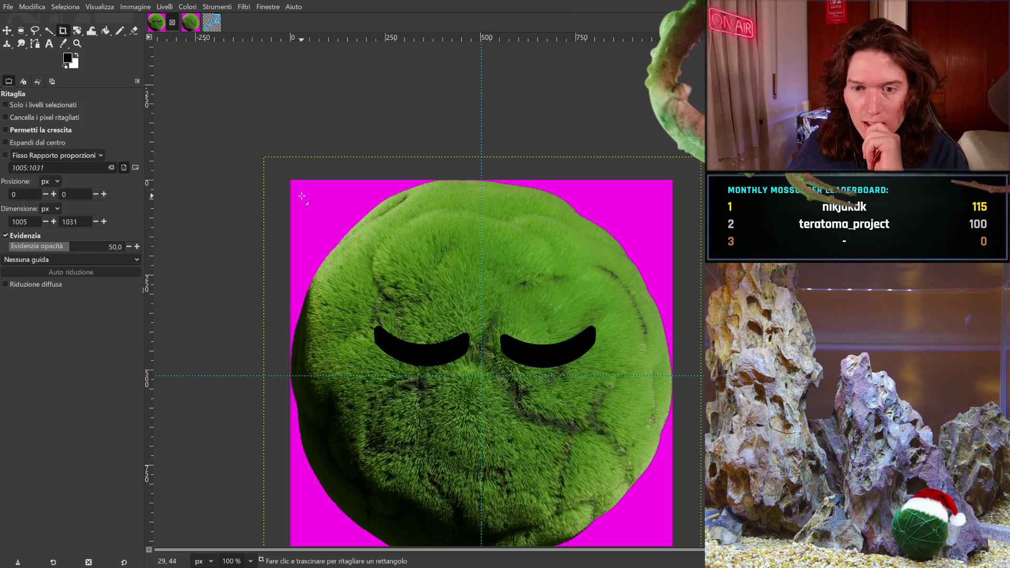
mouse_move(305, 183)
left_mouse_down()
mouse_move(684, 558)
mouse_move(804, 567)
left_mouse_up()
scroll(275, 232, "down", 2)
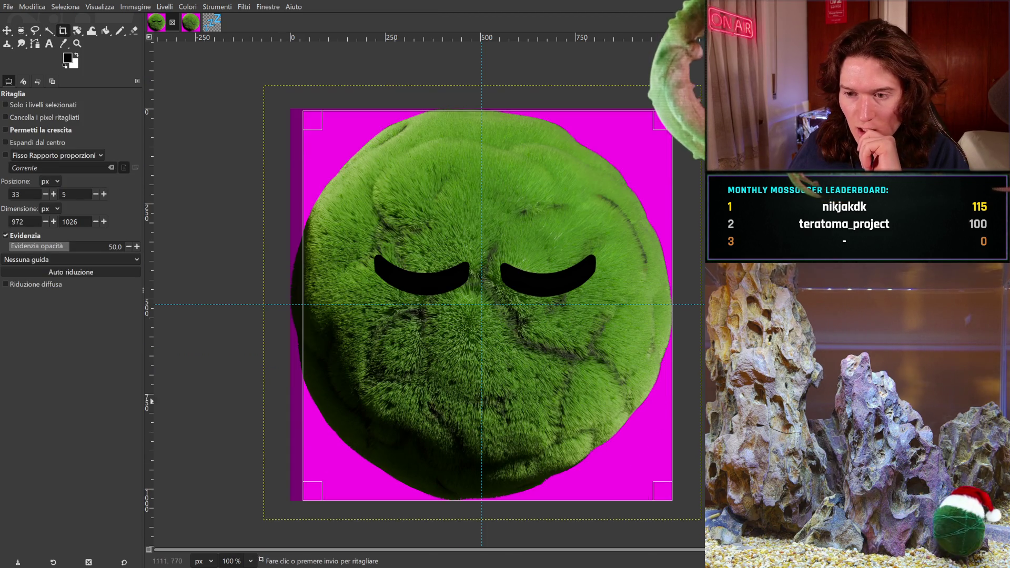
left_click_drag(320, 130, 280, 94)
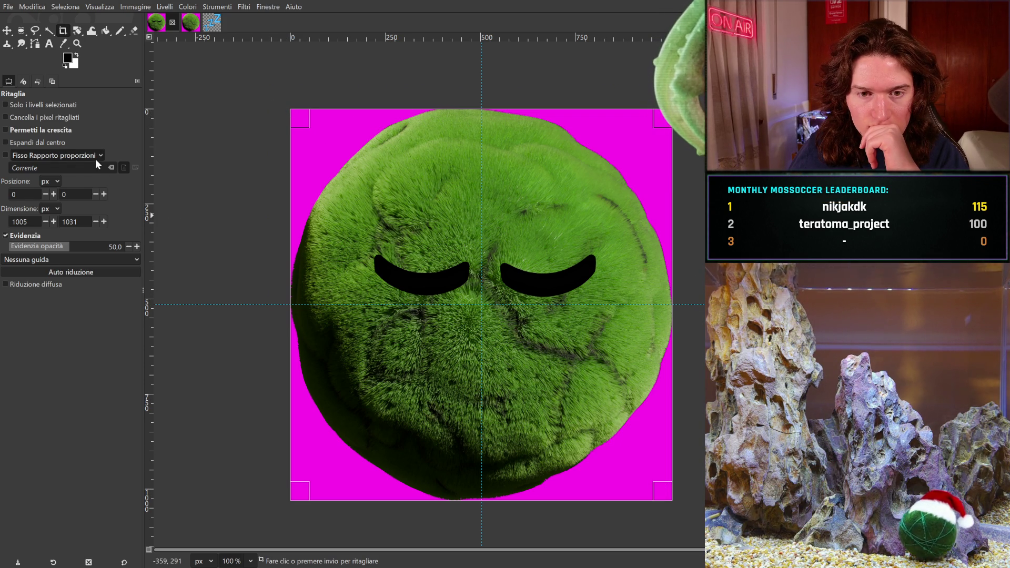
left_click(66, 119)
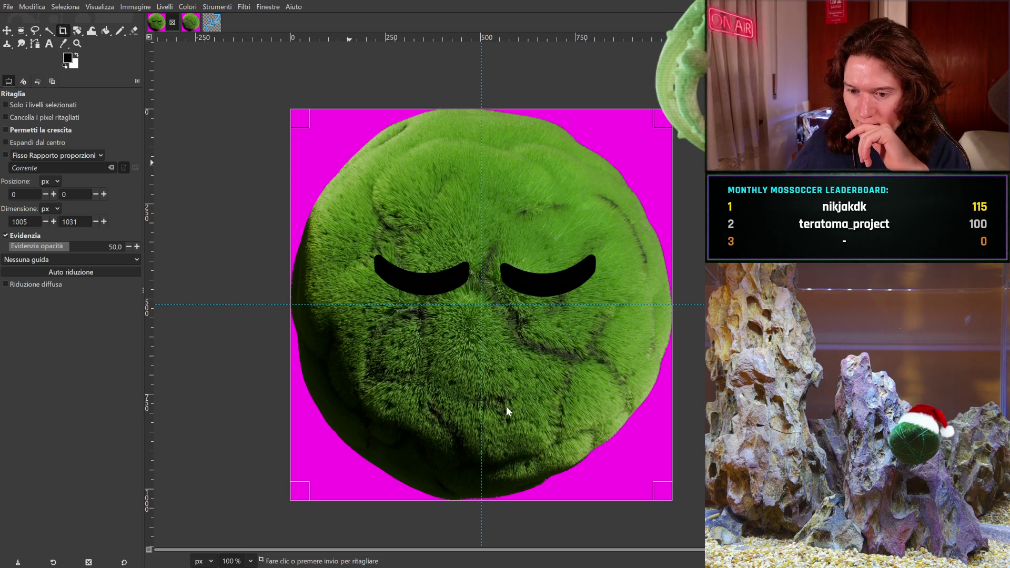
key("ctrl+z")
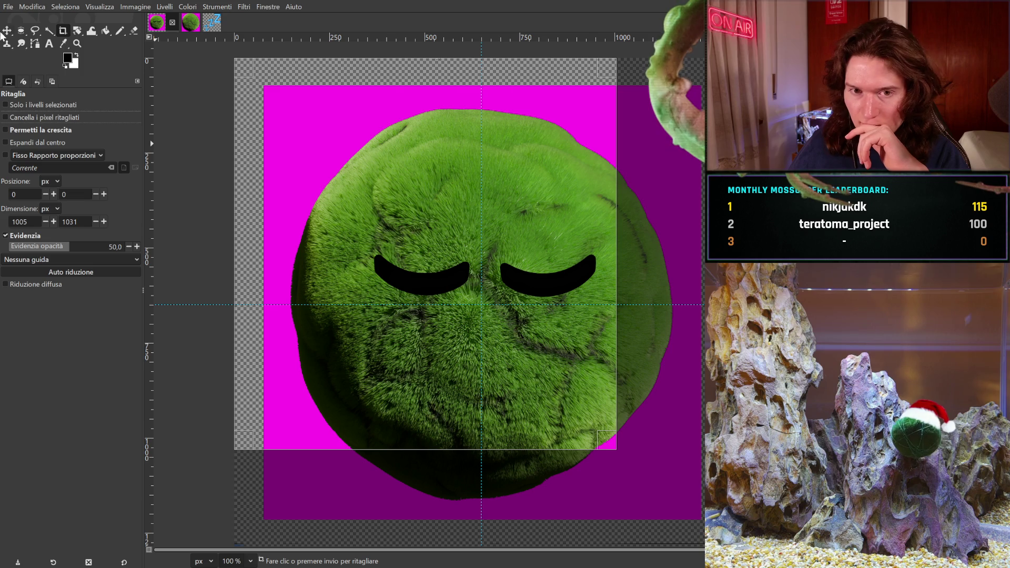
Apply the crop, undo and redo it, and set the Move tool to layer mode
left_click(11, 31)
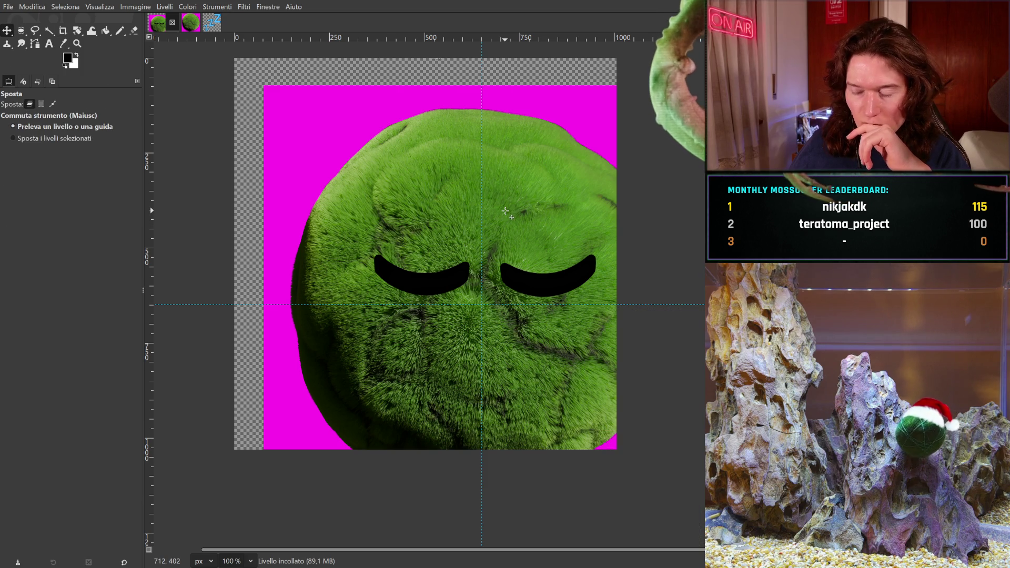
key("ctrl+z")
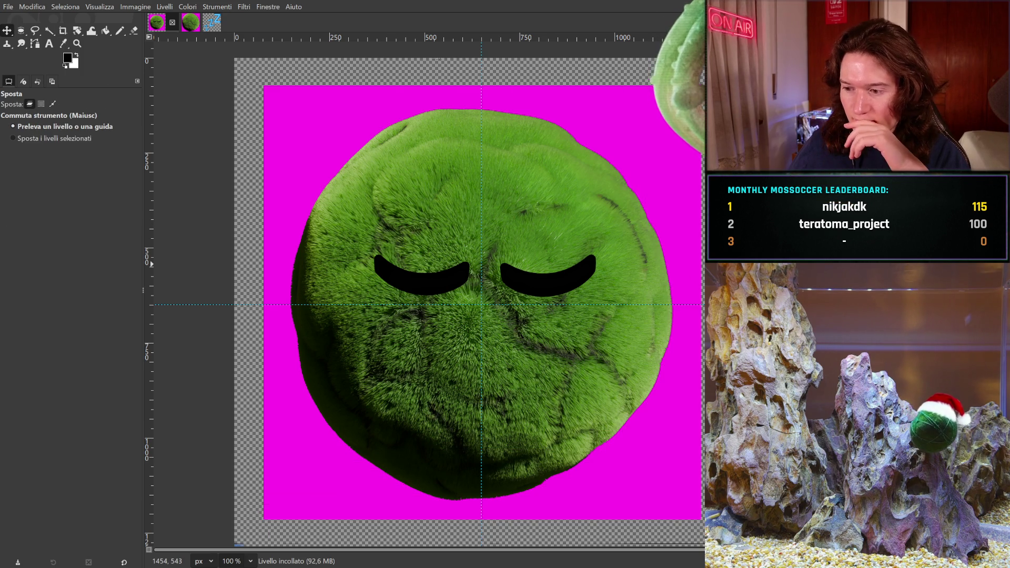
key("ctrl+y")
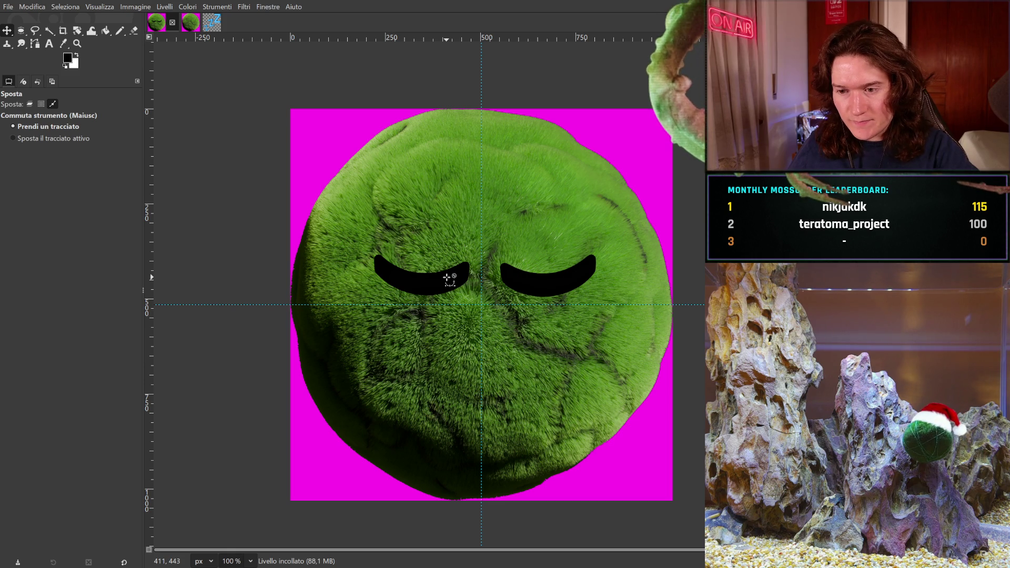
key("m")
Draw a full-image crop and toggle Cancella i pixel ritagliati on and back off
left_click(63, 31)
left_click_drag(313, 141, 676, 503)
left_click_drag(322, 156, 248, 100)
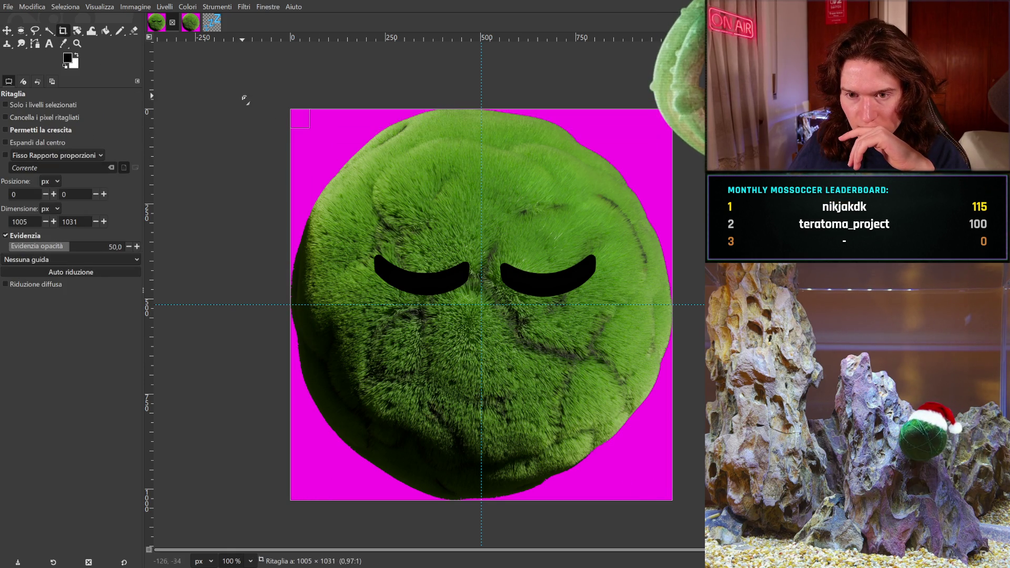
left_click(76, 117)
key("space")
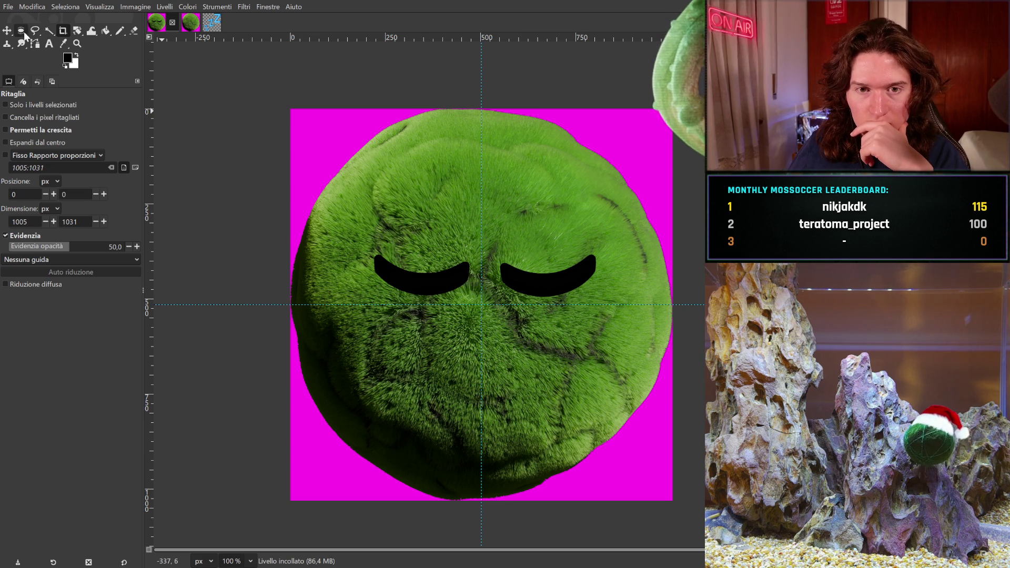
Move the top layer aside to check what lies beneath, then undo the move
key("m")
mouse_move(545, 211)
left_mouse_down()
mouse_move(400, 377)
mouse_move(413, 368)
left_mouse_up()
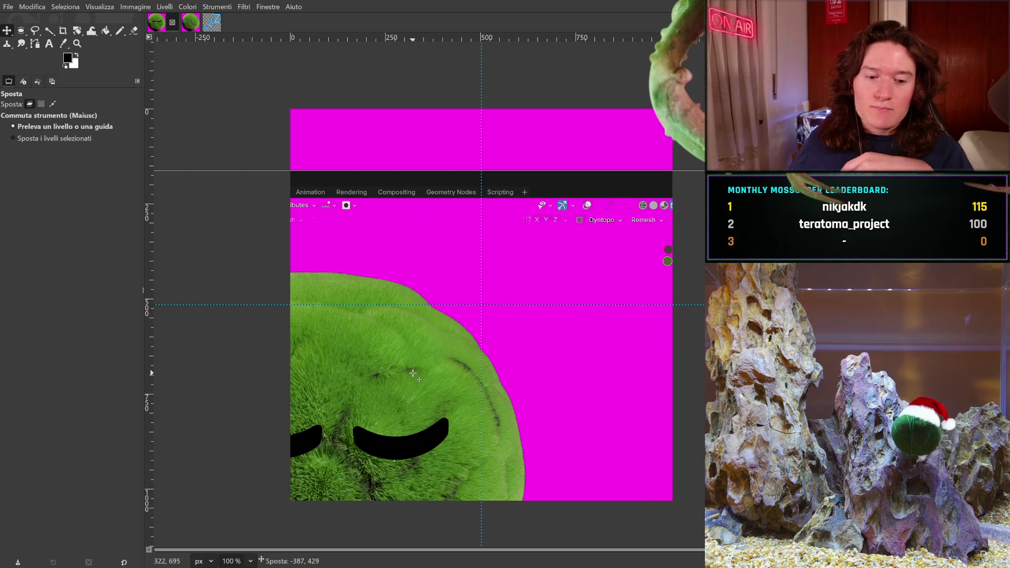
key("ctrl+z")
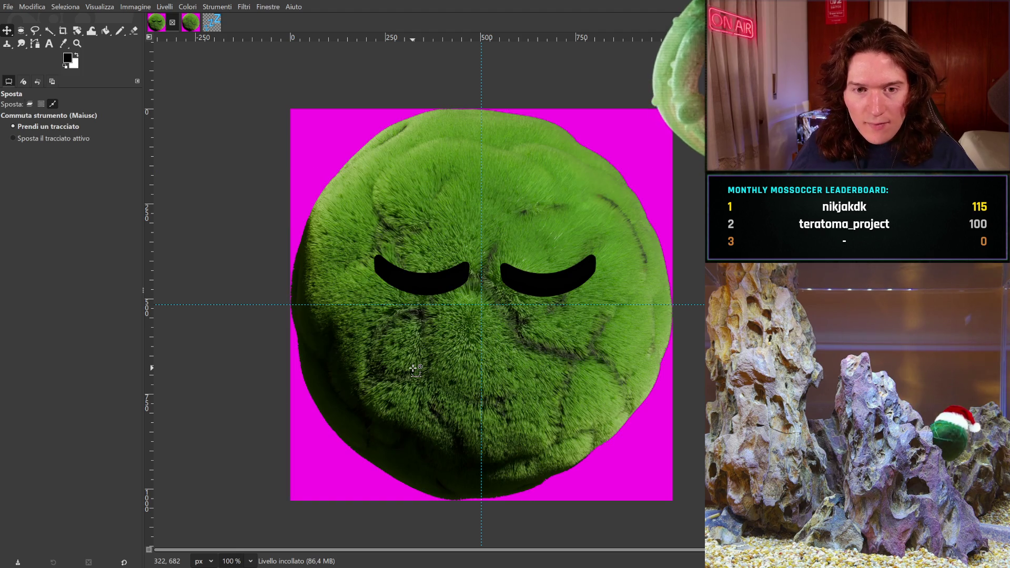
Apply a full-image crop with Cancella i pixel ritagliati and Solo i livelli selezionati ticked
left_click(62, 30)
left_click_drag(295, 109, 328, 162)
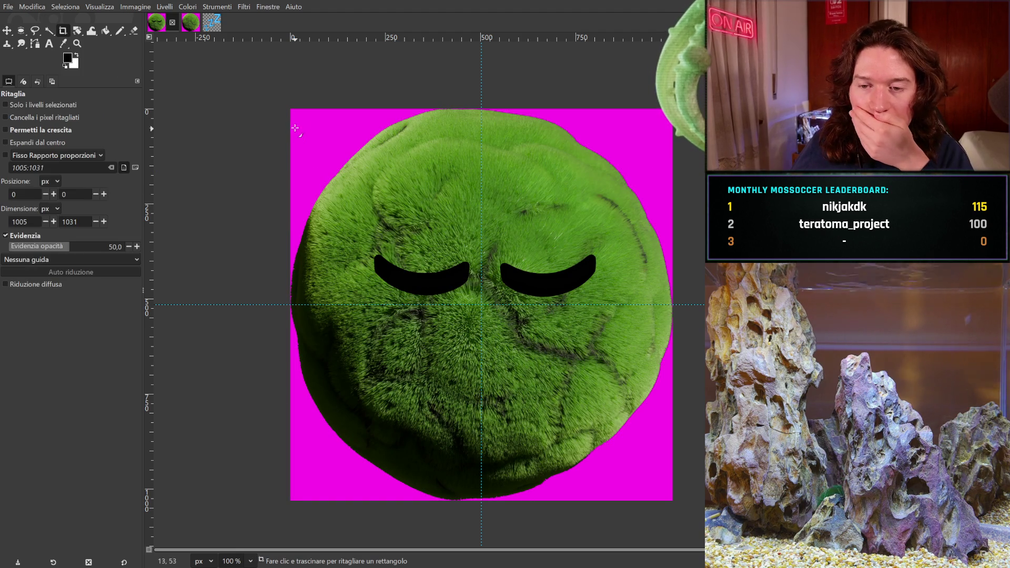
left_click(354, 203)
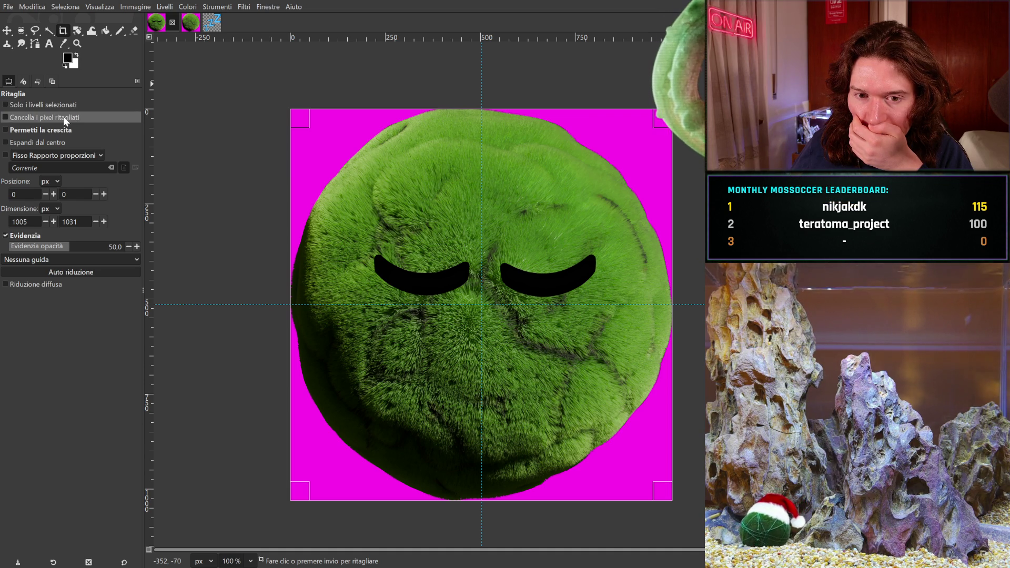
left_click(64, 119)
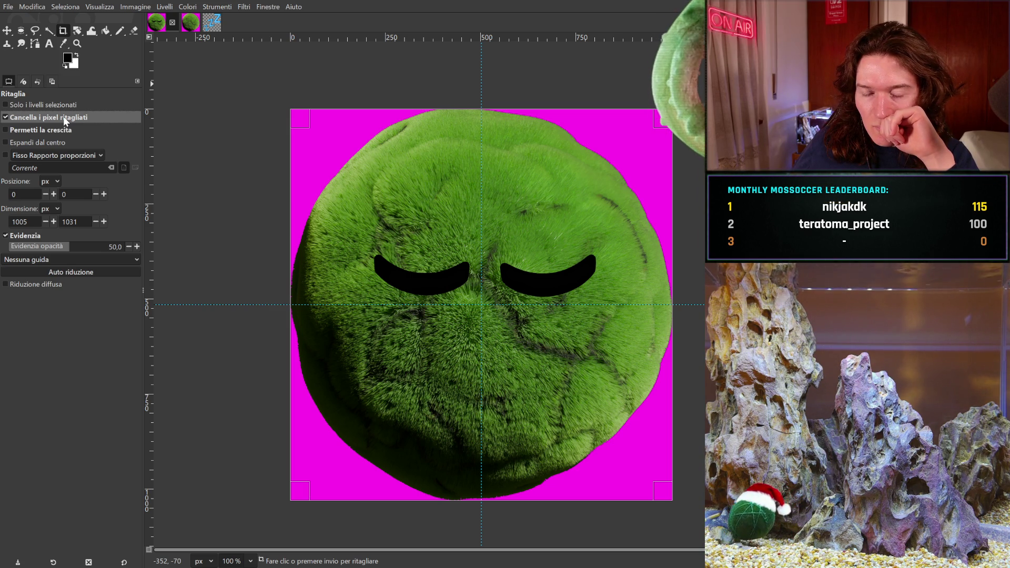
left_click(59, 107)
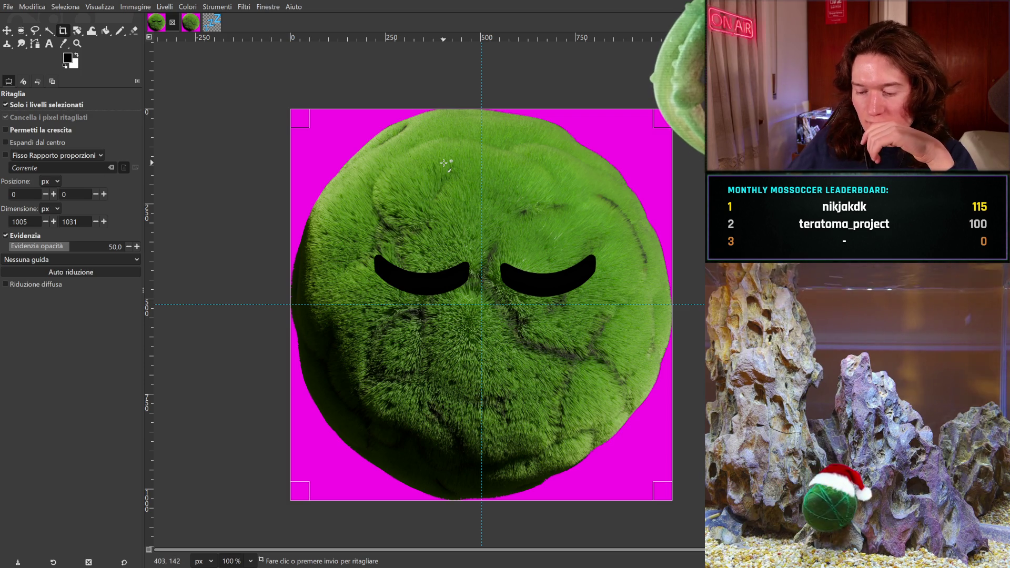
key("space")
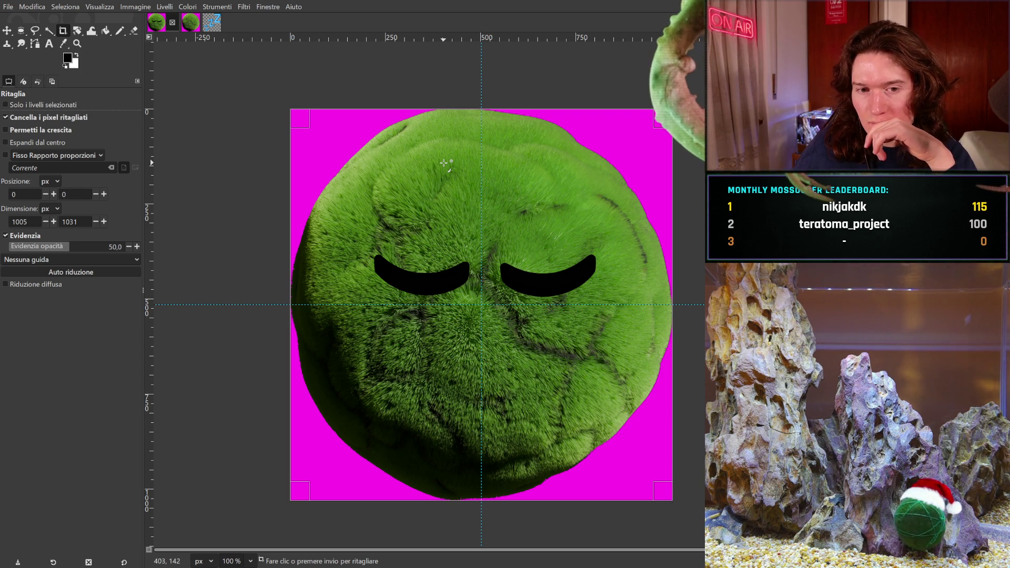
key("alt")
key("alt")
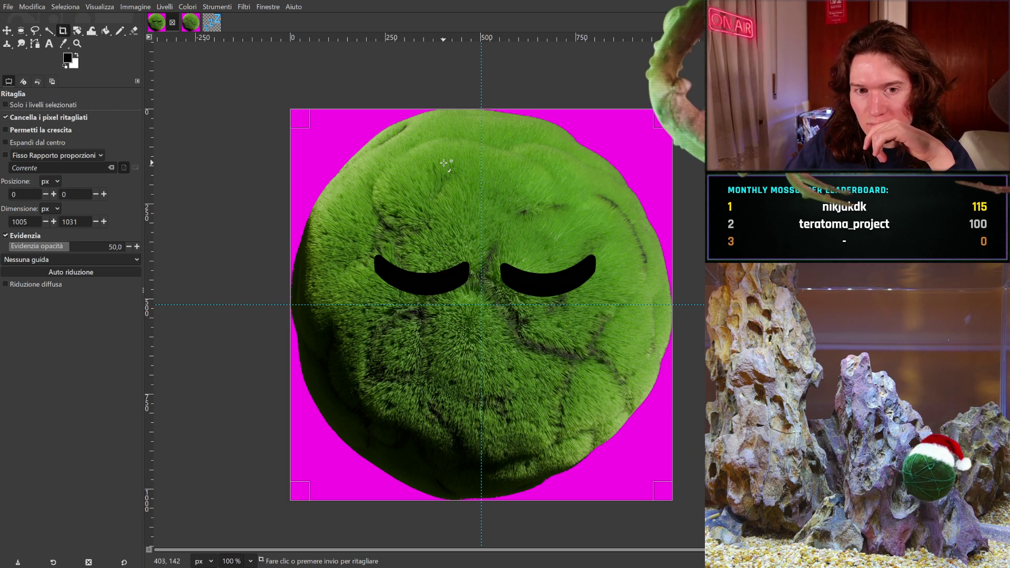
key("Return")
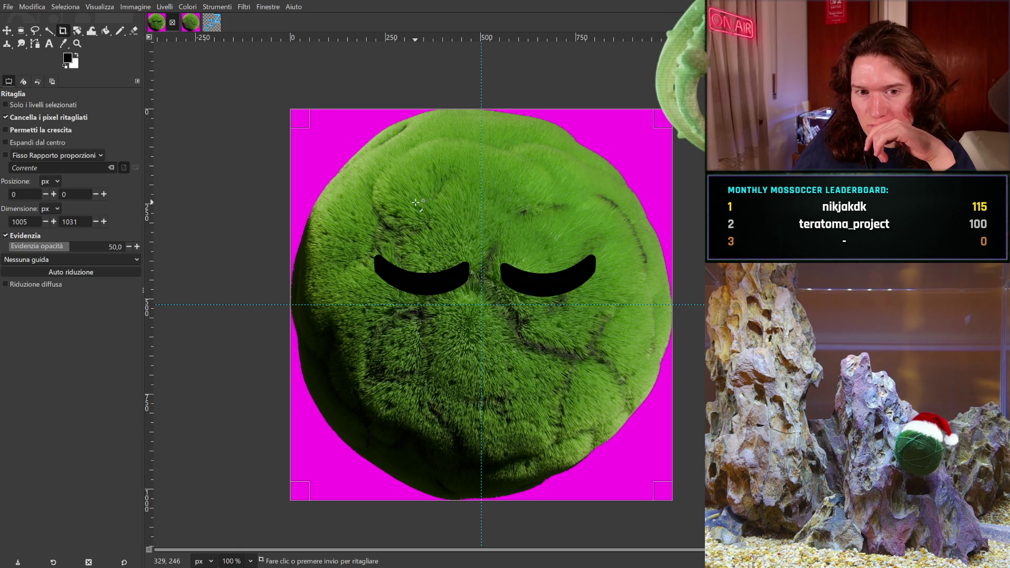
Apply another full-image crop, then test it by moving the moss layer and undoing
left_click(578, 326)
key("Return")
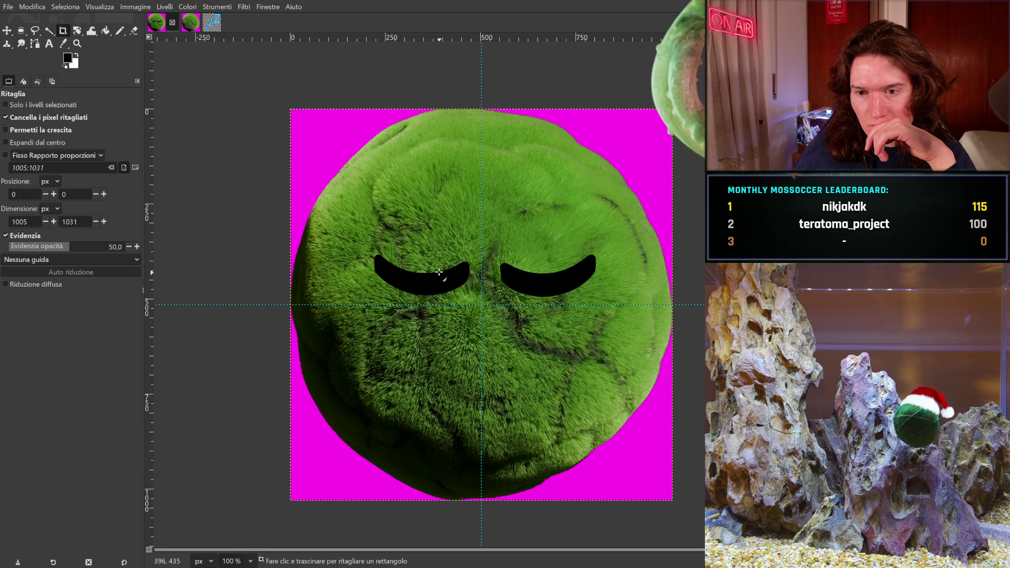
left_click(7, 31)
left_click_drag(401, 209, 299, 367)
key("ctrl+z")
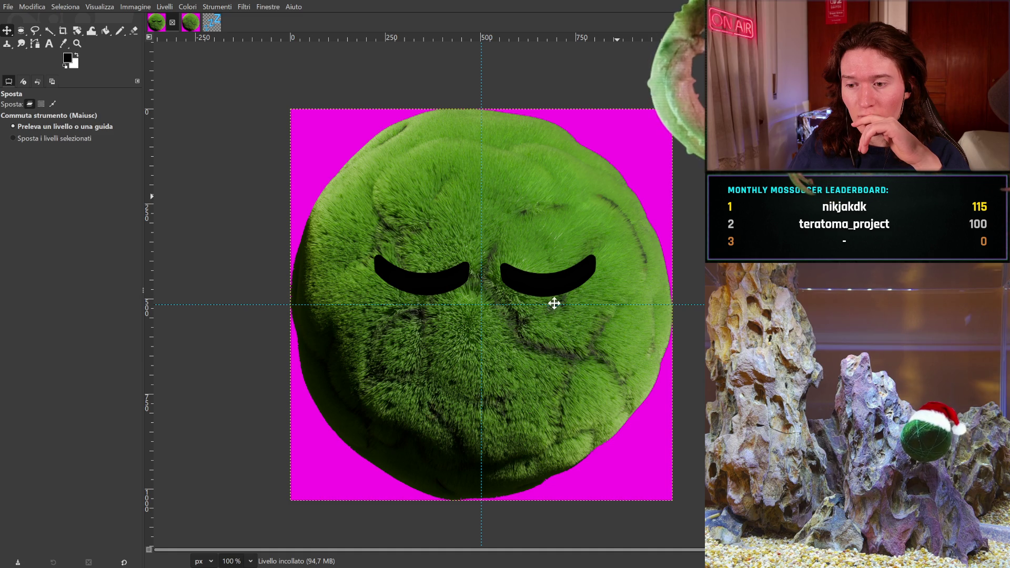
Undo the last crop, then undo and redo the magenta background fill
key("ctrl+z")
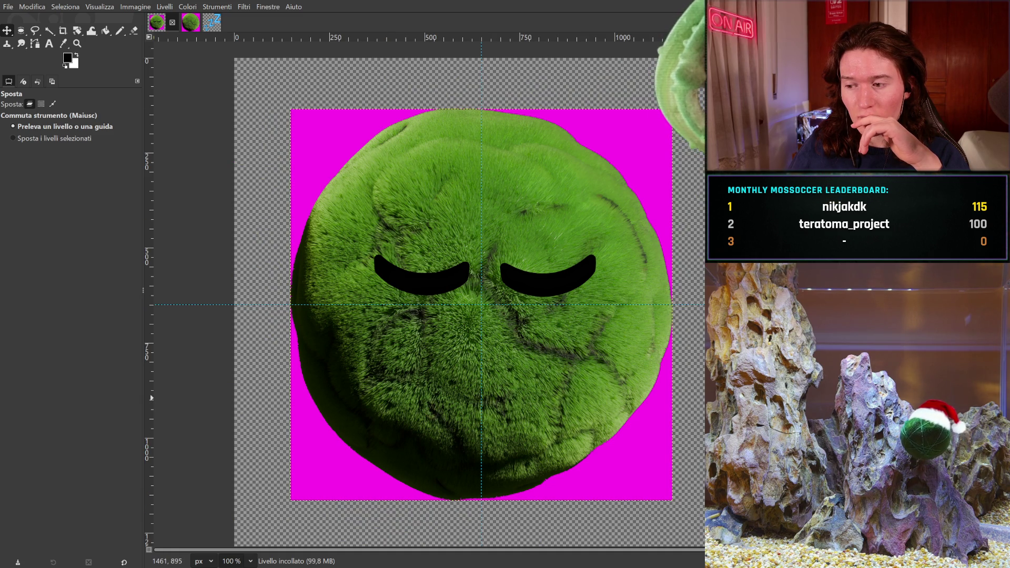
key("ctrl+z")
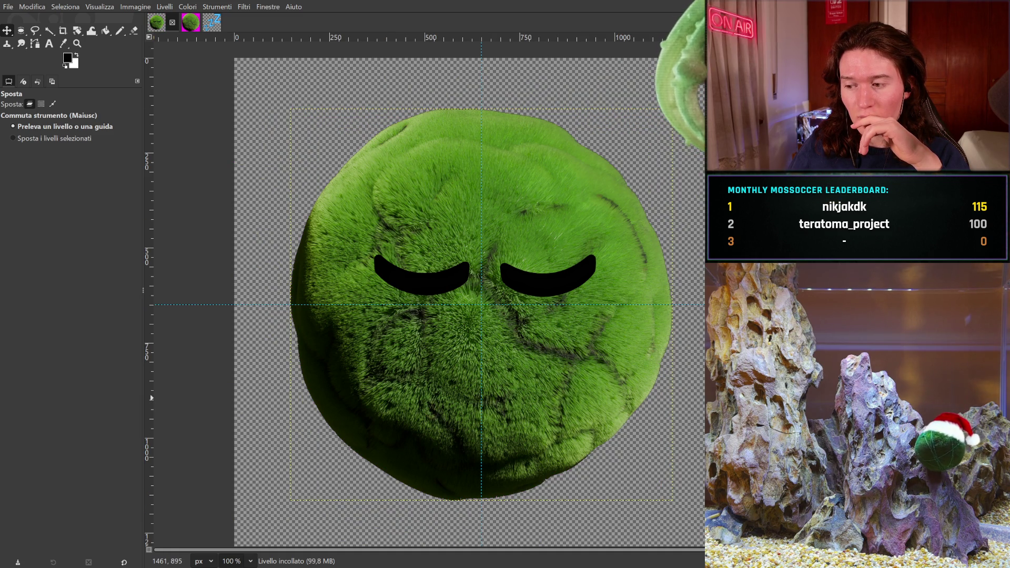
key("ctrl+y")
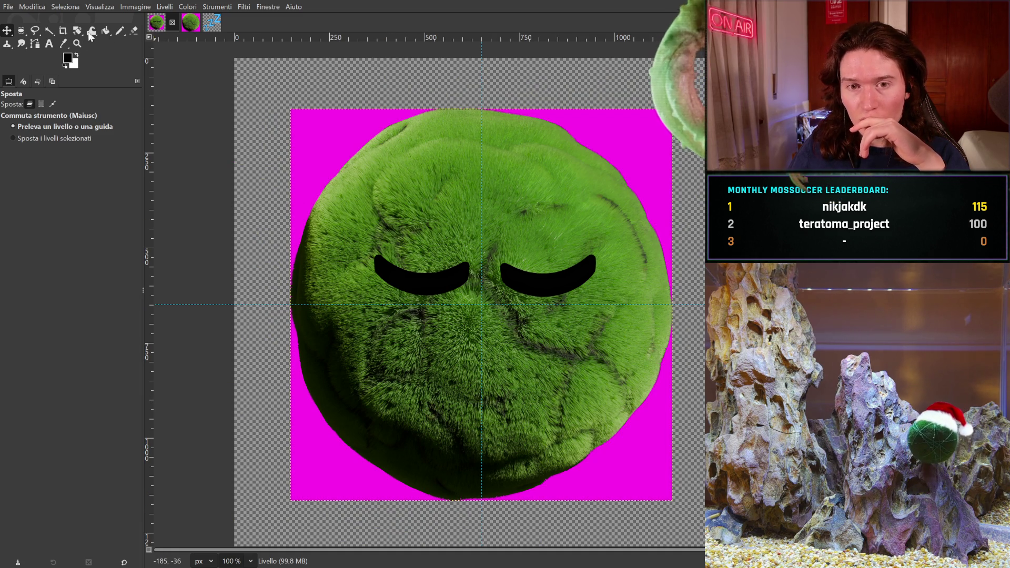
Pick the magenta as foreground colour, choose Bucket Fill, and undo the ZZZ corner distortion
left_click(63, 43)
left_click(330, 136)
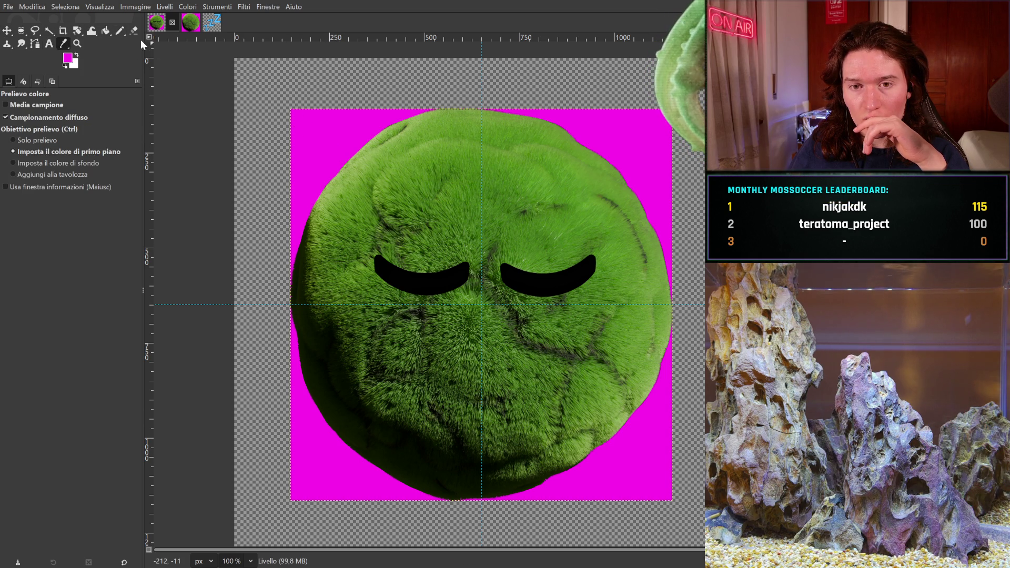
left_click(105, 31)
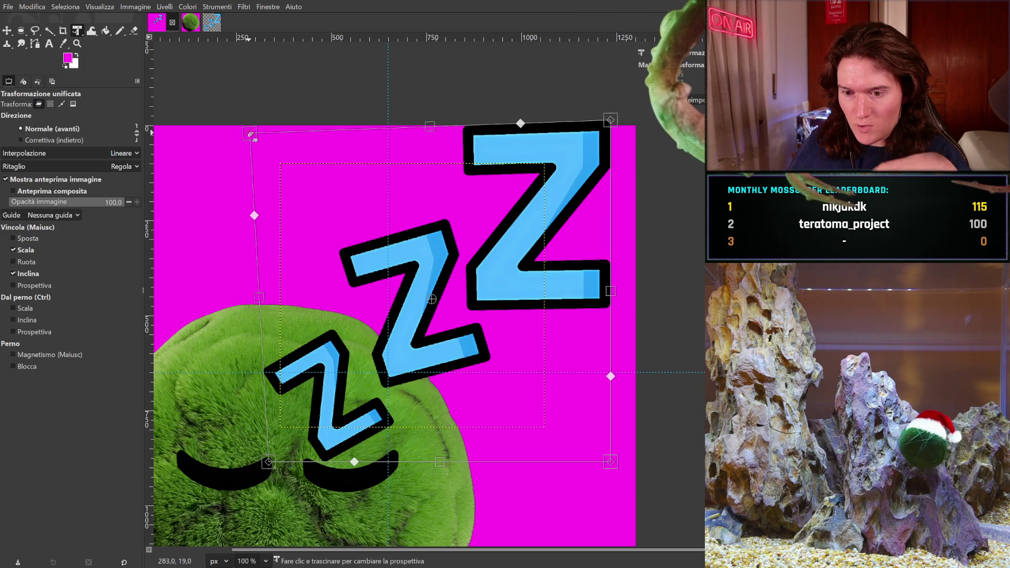
key("ctrl+z")
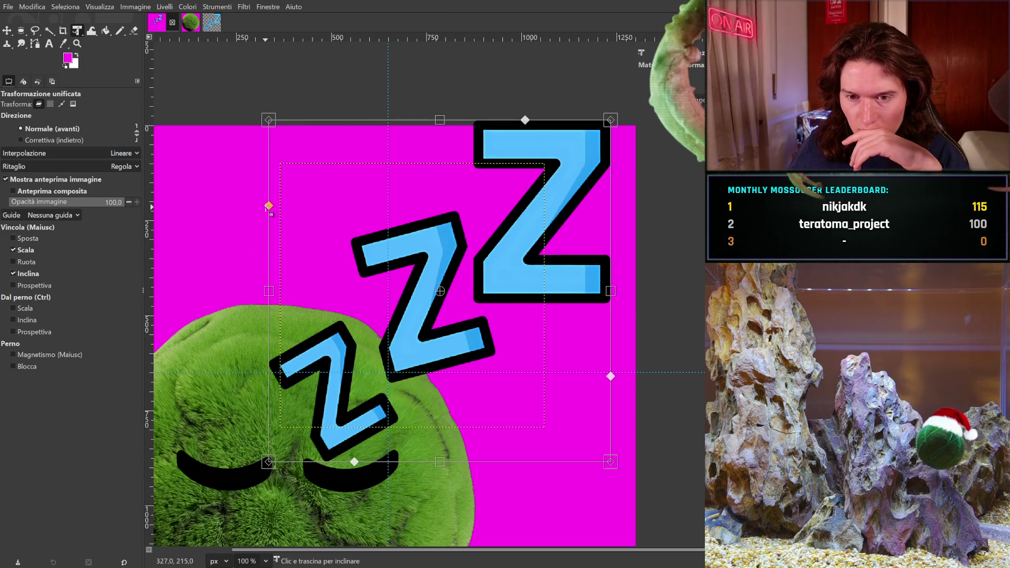
Undo the accidental shear on the ZZZ and scale it down slightly from the top-right corner
left_click_drag(269, 205, 267, 240)
key("ctrl+z")
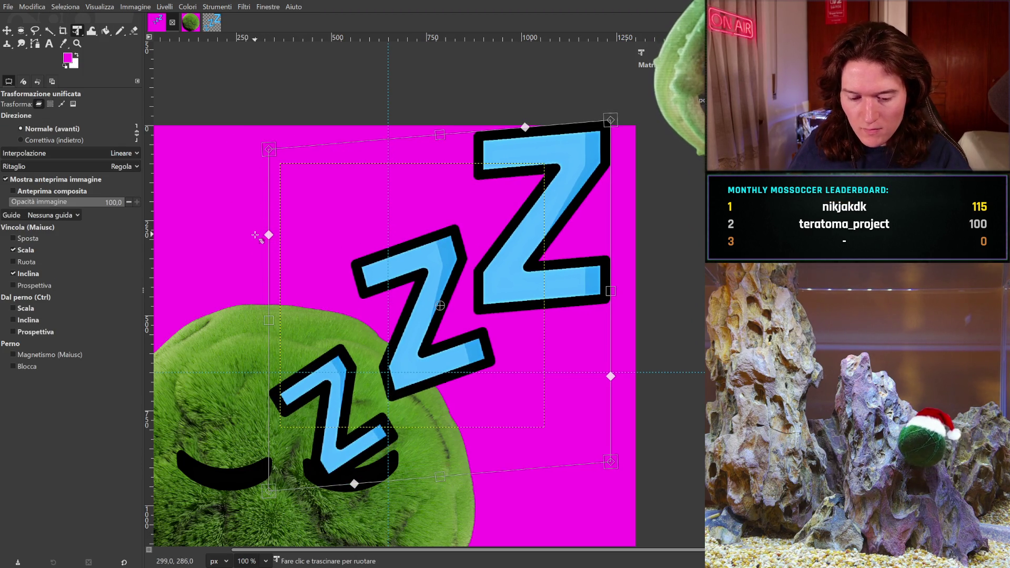
mouse_move(457, 301)
left_mouse_down()
mouse_move(463, 308)
mouse_move(474, 198)
mouse_move(463, 228)
mouse_move(468, 256)
left_mouse_up()
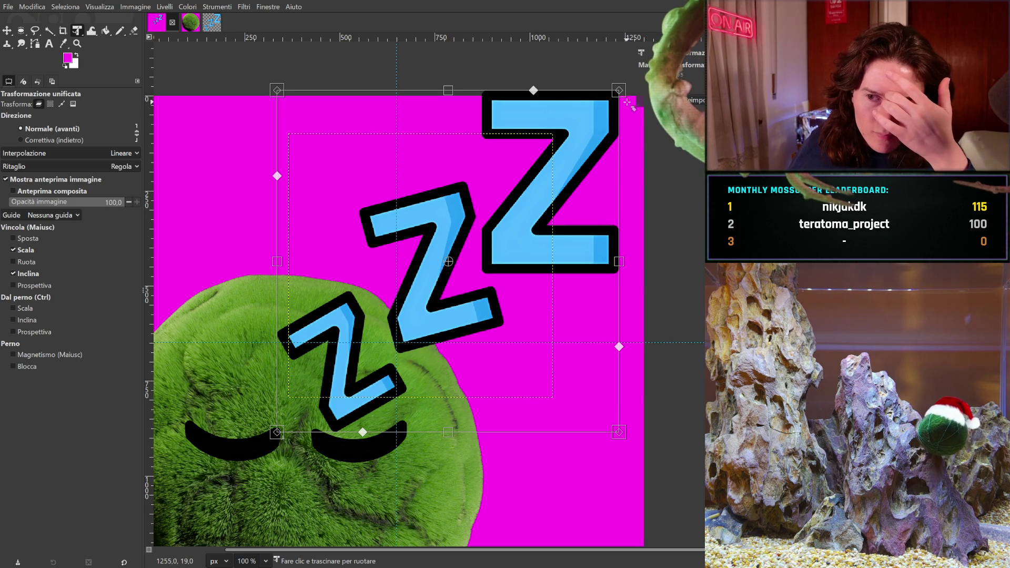
mouse_move(623, 97)
left_mouse_down()
mouse_move(585, 130)
mouse_move(587, 143)
left_mouse_up()
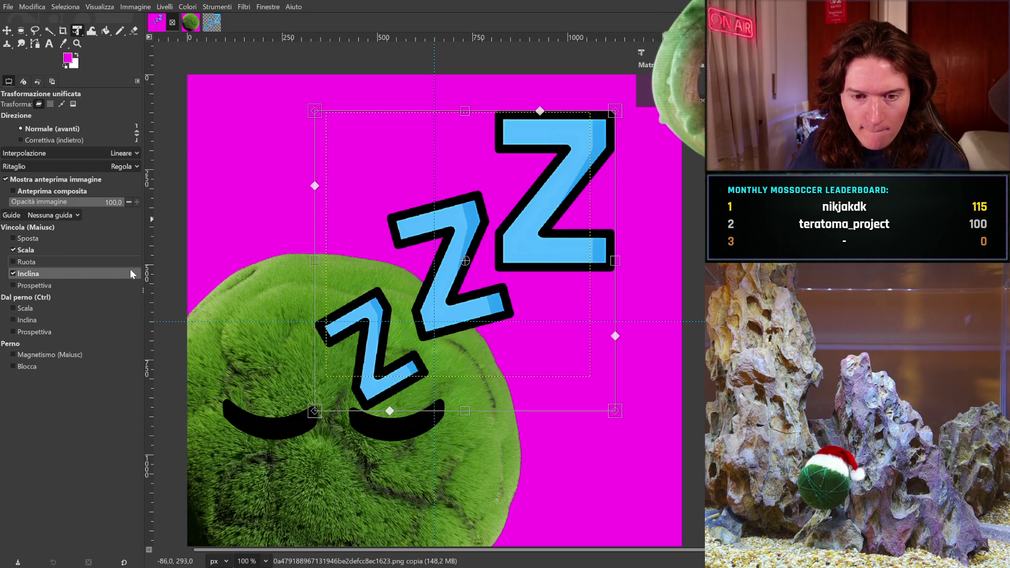
Tilt, raise and enlarge the blue ZZZ over the moss ball's head, then commit it
mouse_move(393, 262)
left_mouse_down()
mouse_move(400, 284)
mouse_move(429, 266)
mouse_move(389, 246)
left_mouse_up()
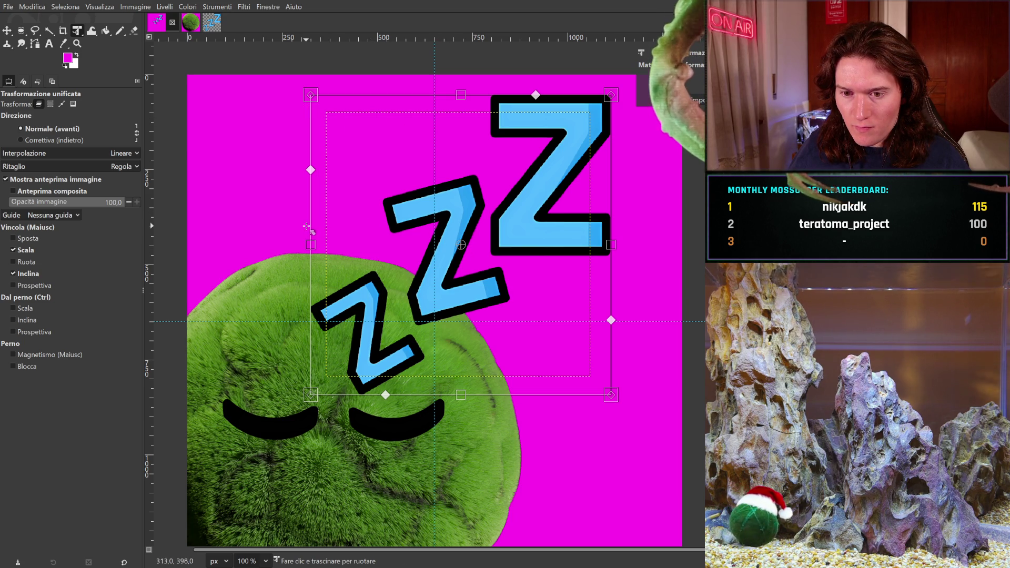
mouse_move(255, 217)
left_mouse_down()
mouse_move(260, 274)
mouse_move(242, 207)
mouse_move(246, 217)
mouse_move(269, 158)
mouse_move(292, 133)
left_mouse_up()
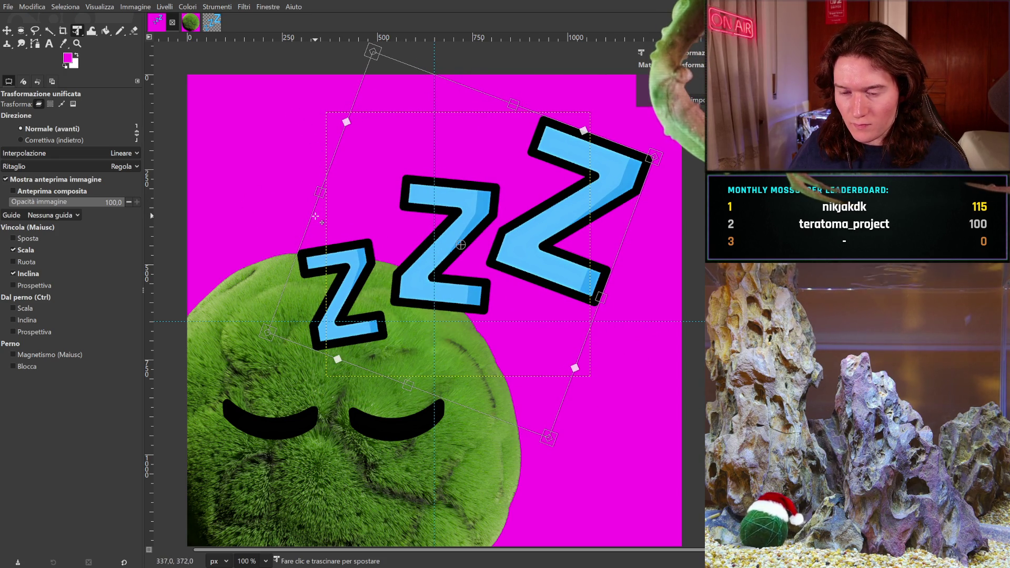
mouse_move(316, 217)
left_mouse_down()
mouse_move(330, 176)
mouse_move(340, 203)
mouse_move(337, 188)
left_mouse_up()
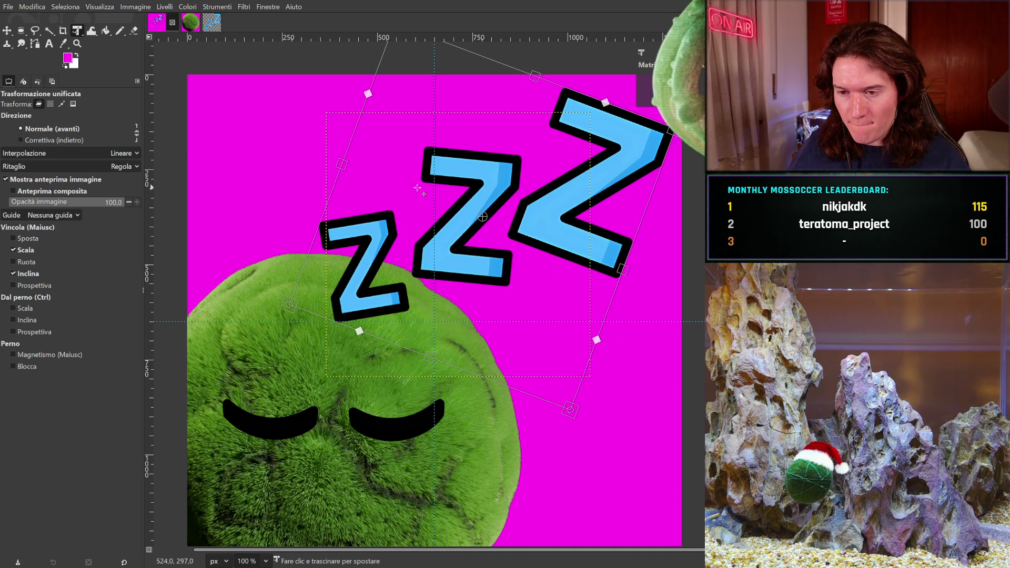
left_click_drag(421, 249, 426, 245)
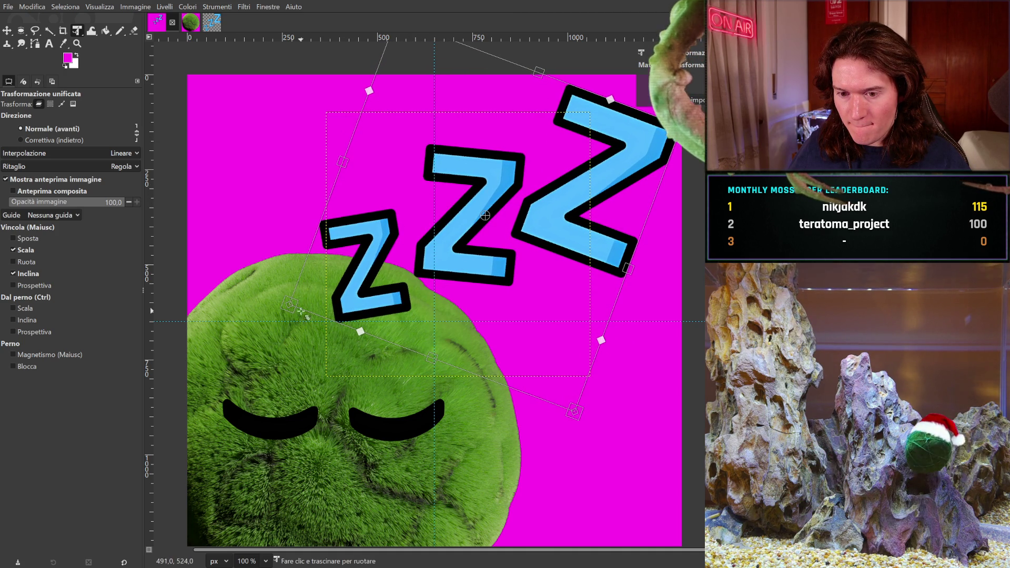
left_click_drag(293, 310, 269, 315)
scroll(604, 354, "down", 1)
scroll(625, 367, "left", 1)
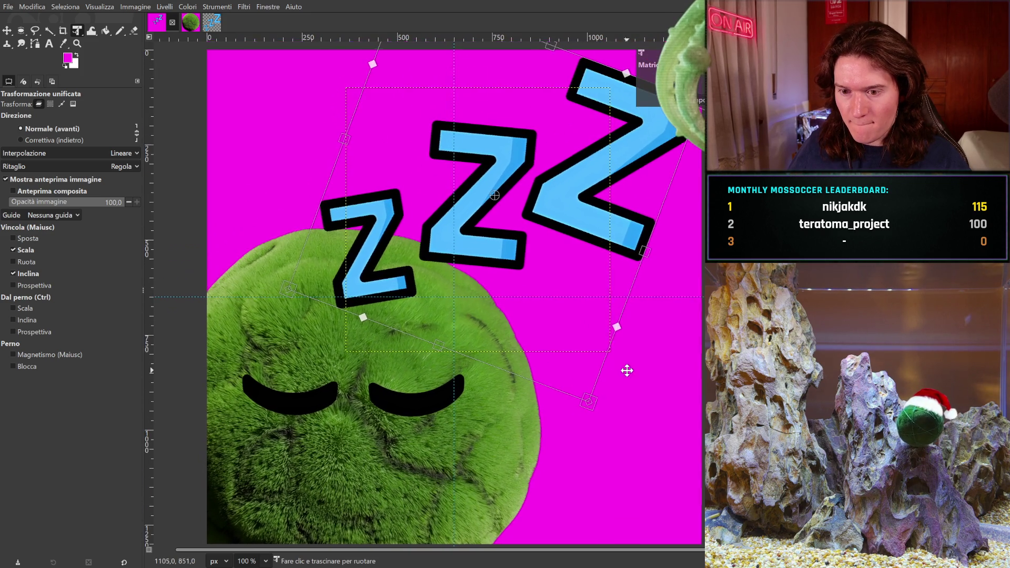
key("Return")
left_click(558, 427)
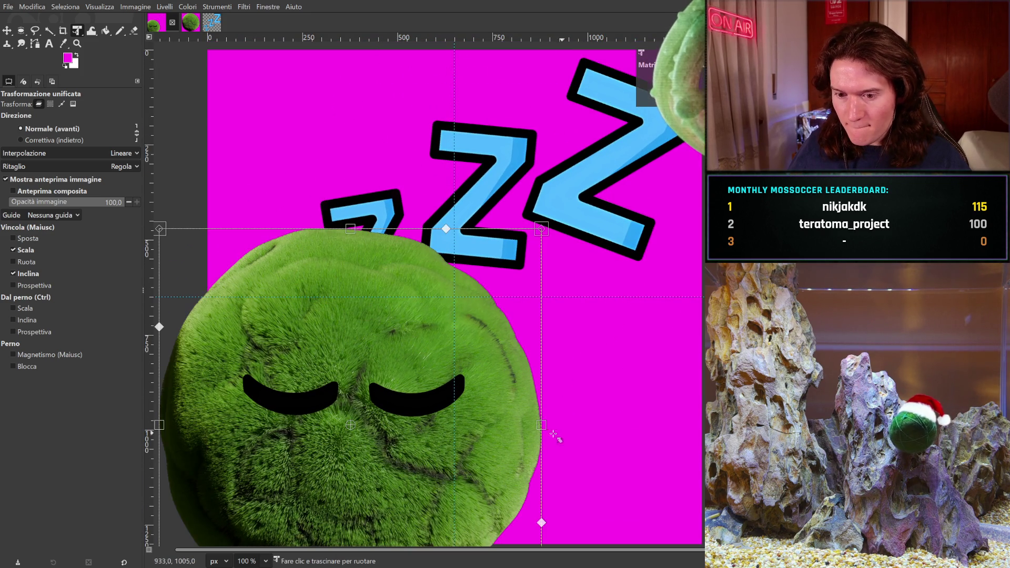
Enlarge the moss ball and raise it slightly, committing the transform
scroll(568, 450, "down", 4)
mouse_move(548, 538)
left_mouse_down()
mouse_move(583, 567)
mouse_move(606, 567)
left_mouse_up()
mouse_move(488, 400)
left_mouse_down()
mouse_move(503, 396)
mouse_move(486, 382)
left_mouse_up()
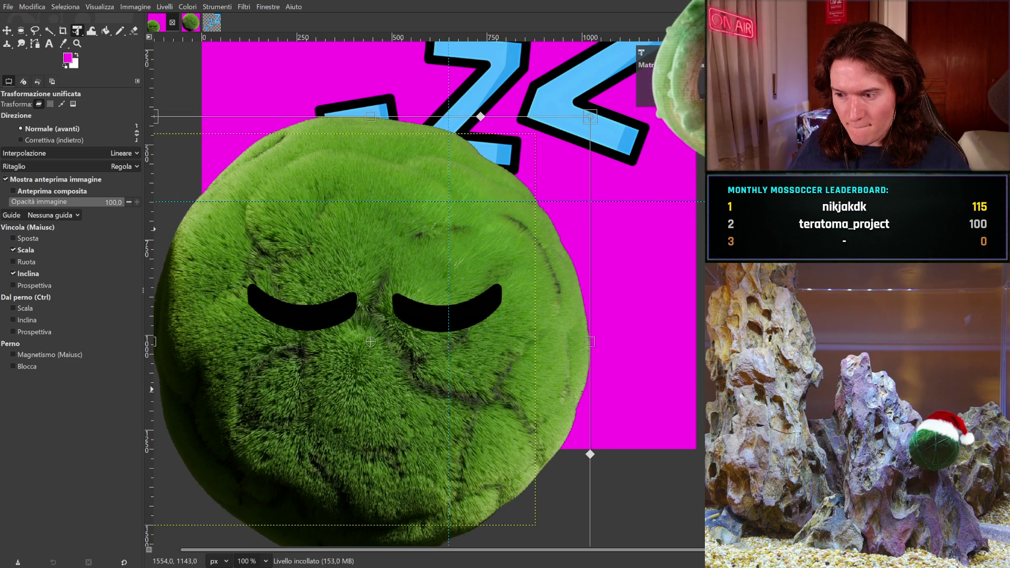
key("Return")
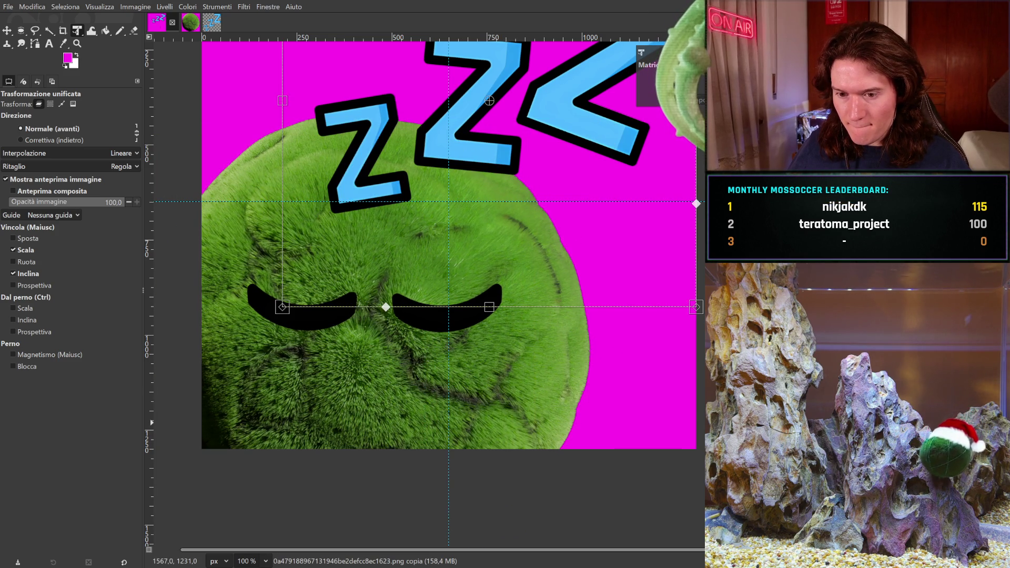
key("ctrl+z")
left_click_drag(549, 390, 557, 357)
left_click_drag(600, 536, 655, 547)
left_click_drag(566, 433, 560, 416)
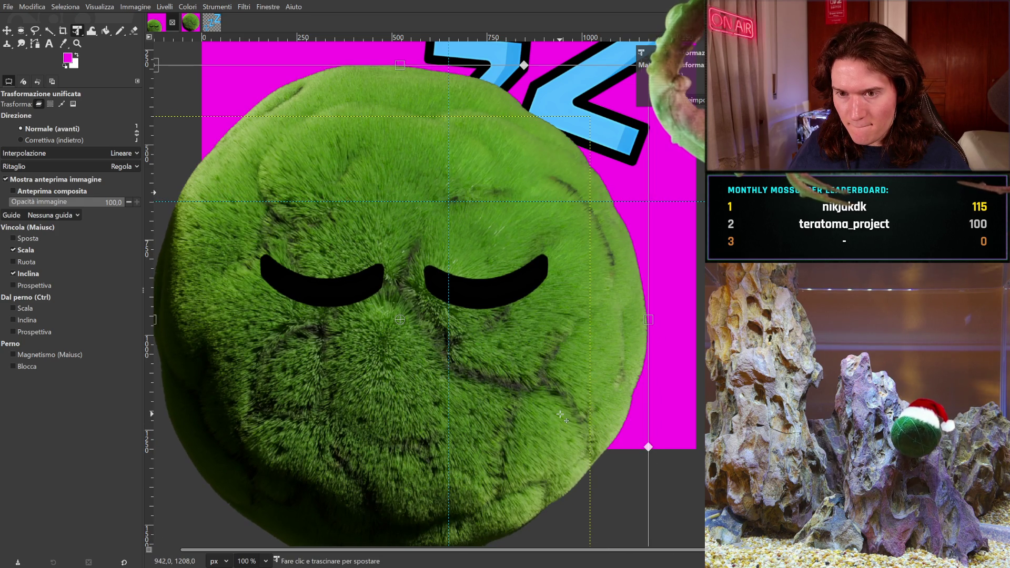
key("Return")
Move the moss ball left and down on the canvas
left_click_drag(672, 300, 575, 445)
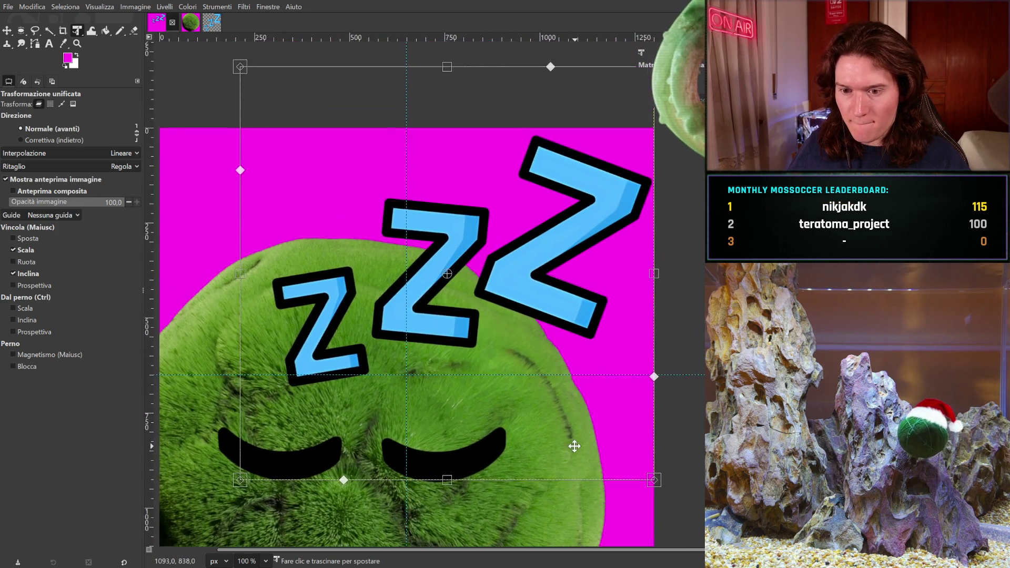
left_click_drag(646, 379, 619, 341)
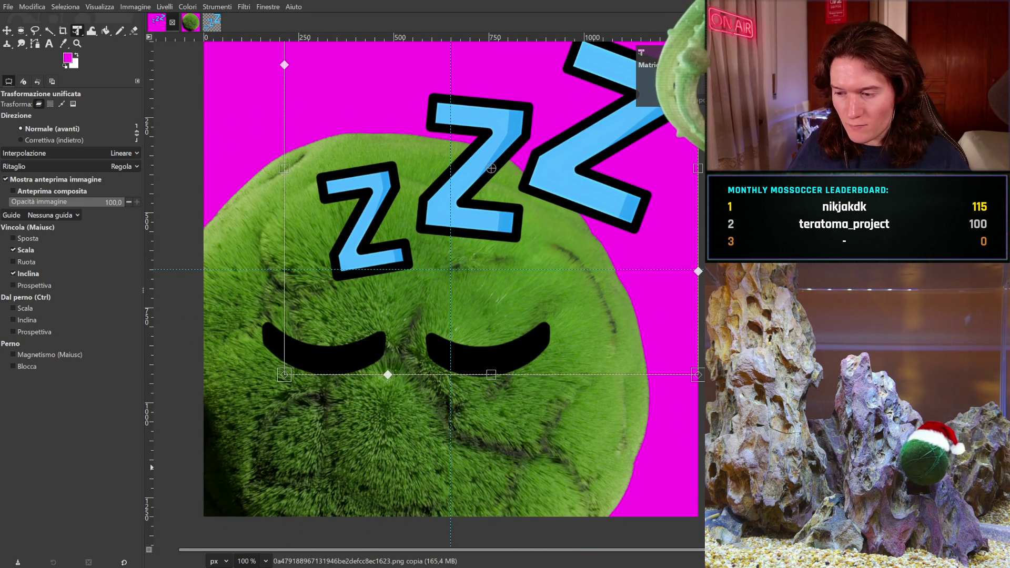
left_click(402, 388)
left_click_drag(615, 431, 594, 449)
key("Page_Up")
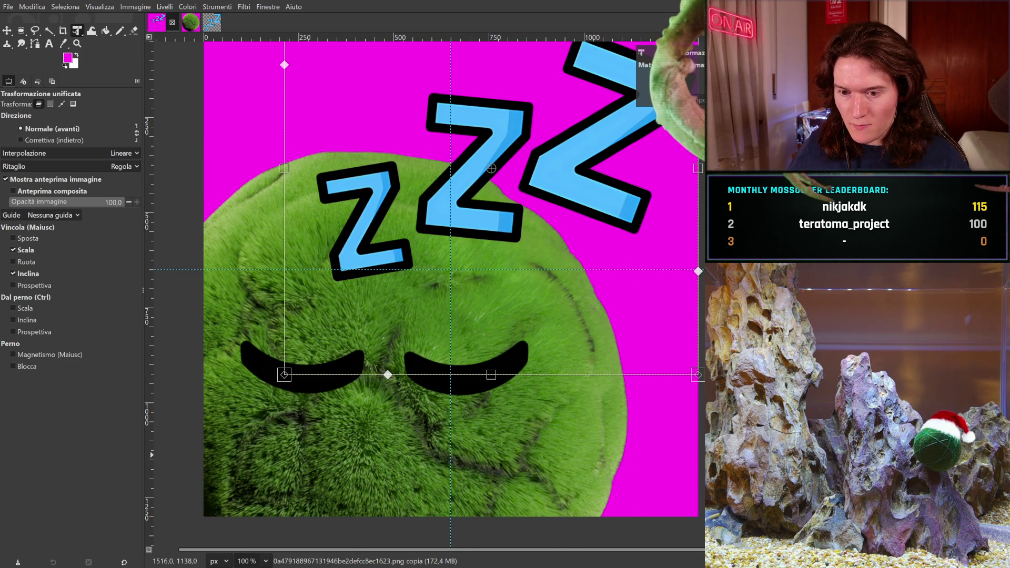
scroll(542, 441, "down", 2)
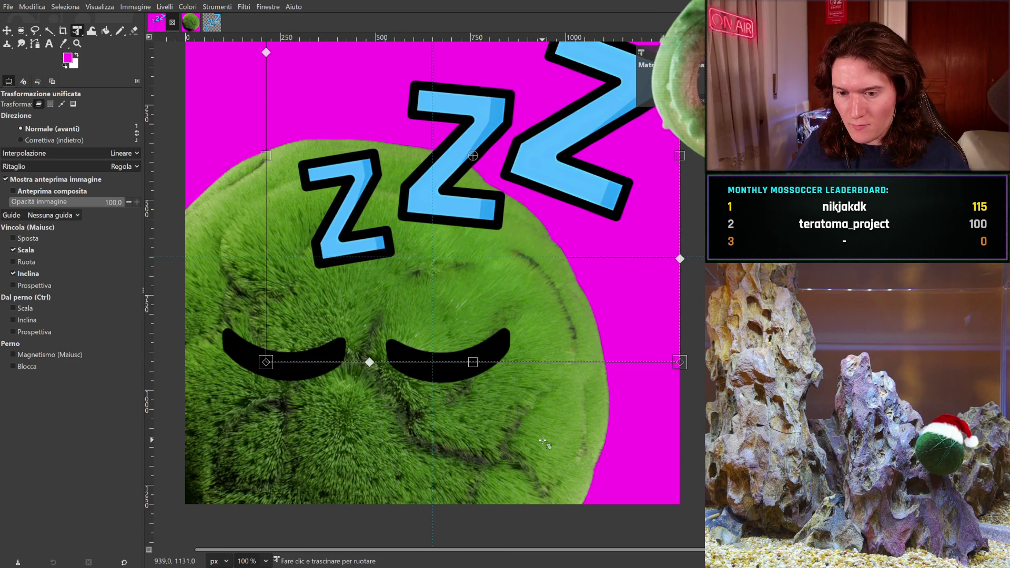
key("ctrl")
Shift the moss ball right, then back left, committing each move
left_click(599, 410)
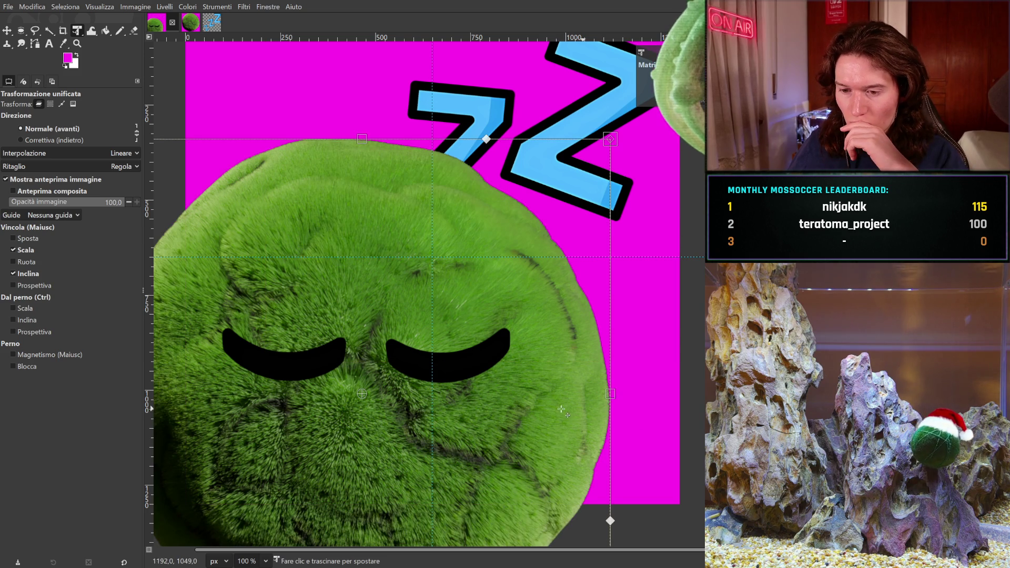
left_click_drag(559, 434, 712, 446)
key("Return")
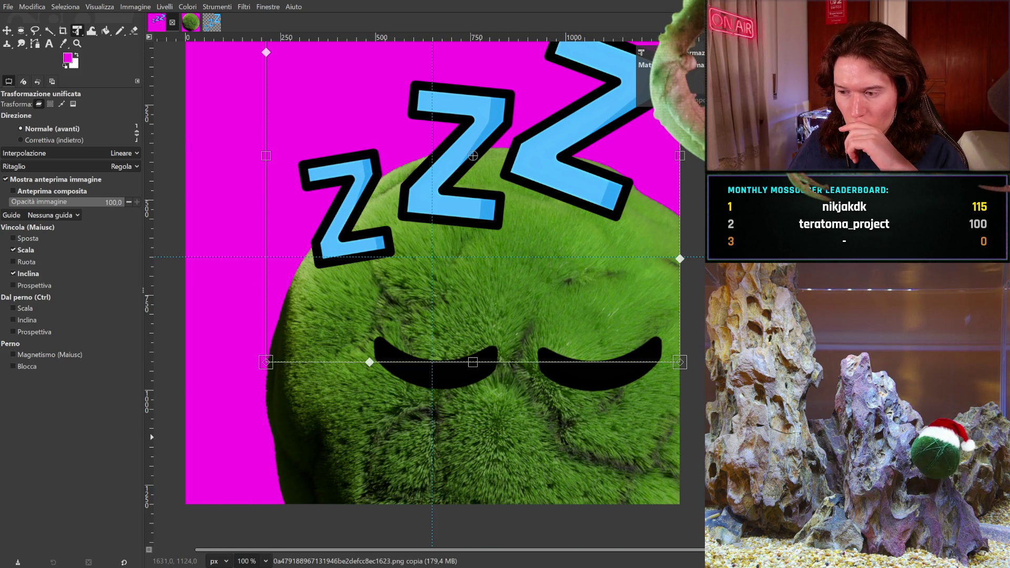
scroll(426, 284, "up", 2)
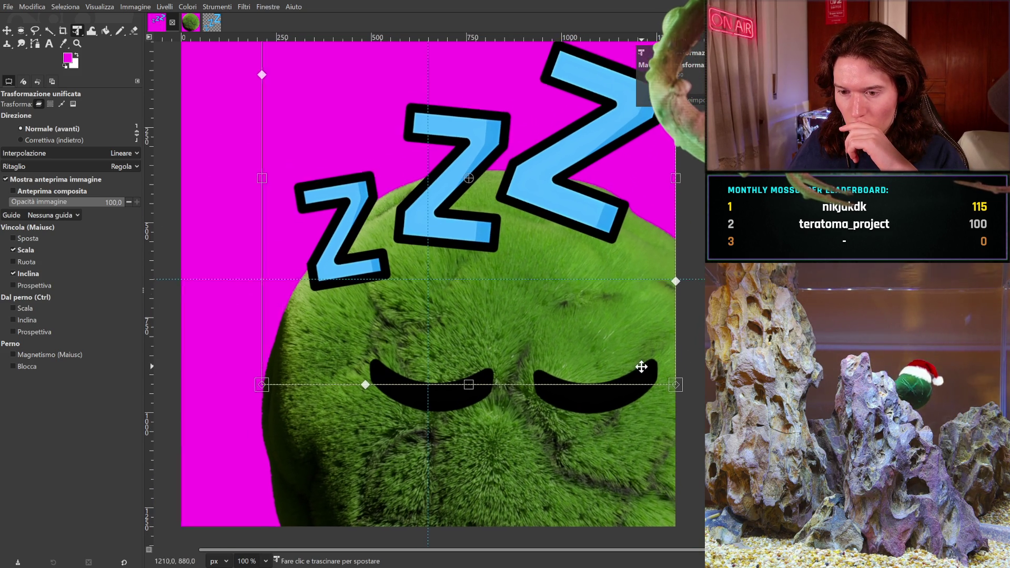
left_click(777, 367)
left_click_drag(777, 367, 798, 437)
key("Return")
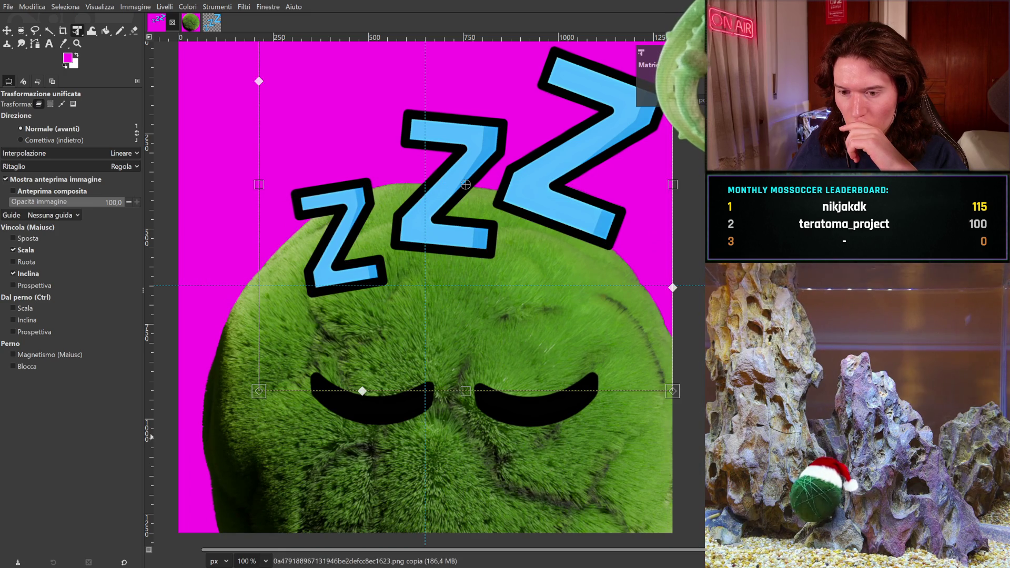
left_click(623, 419)
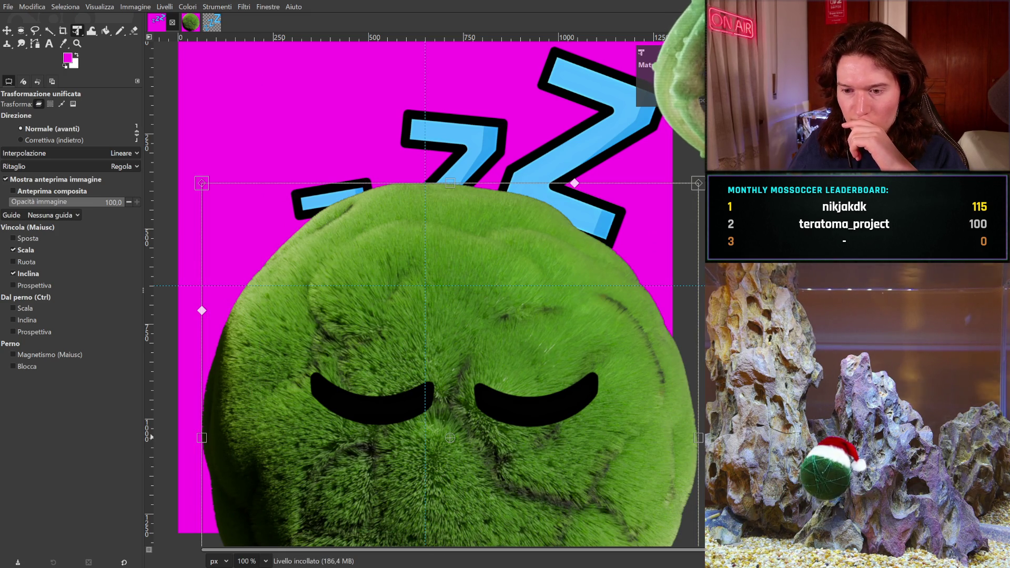
key("ctrl+z")
key("ctrl+z")
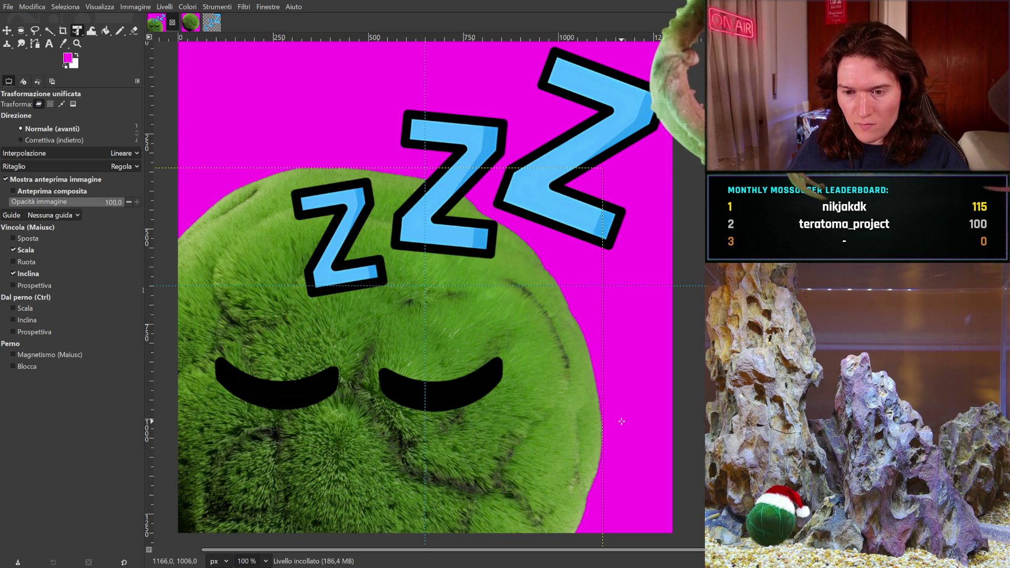
Move the moss ball down a bit and enlarge it further
scroll(535, 387, "down", 2)
scroll(535, 387, "down", 5)
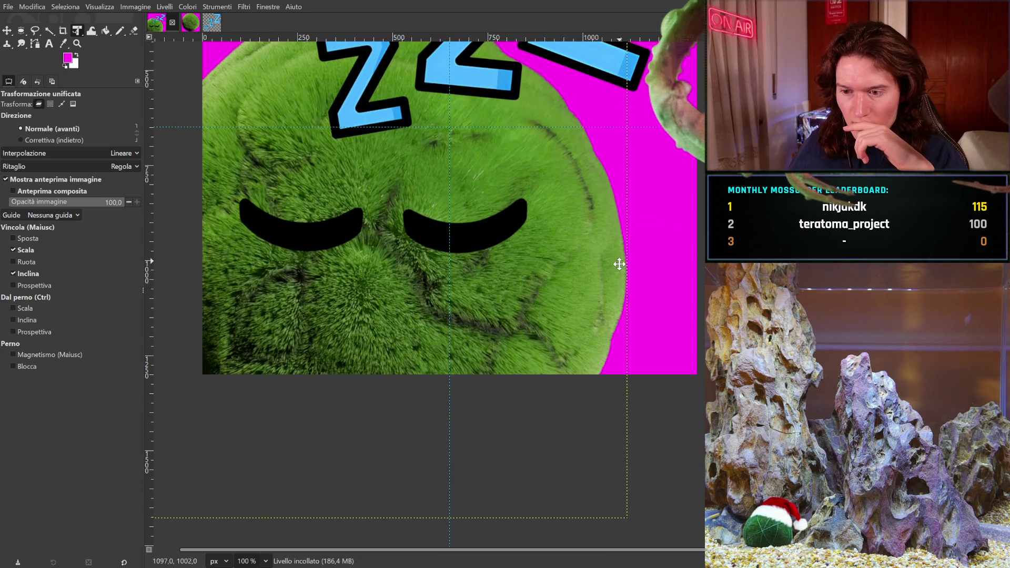
left_click(577, 330)
left_click_drag(577, 330, 573, 357)
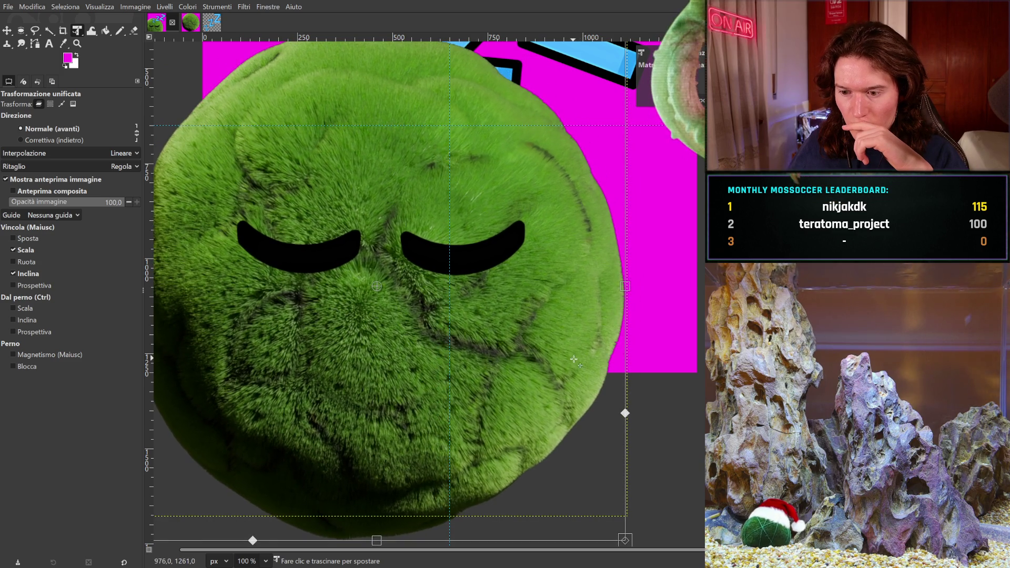
scroll(654, 346, "up", 7)
scroll(654, 345, "right", 1)
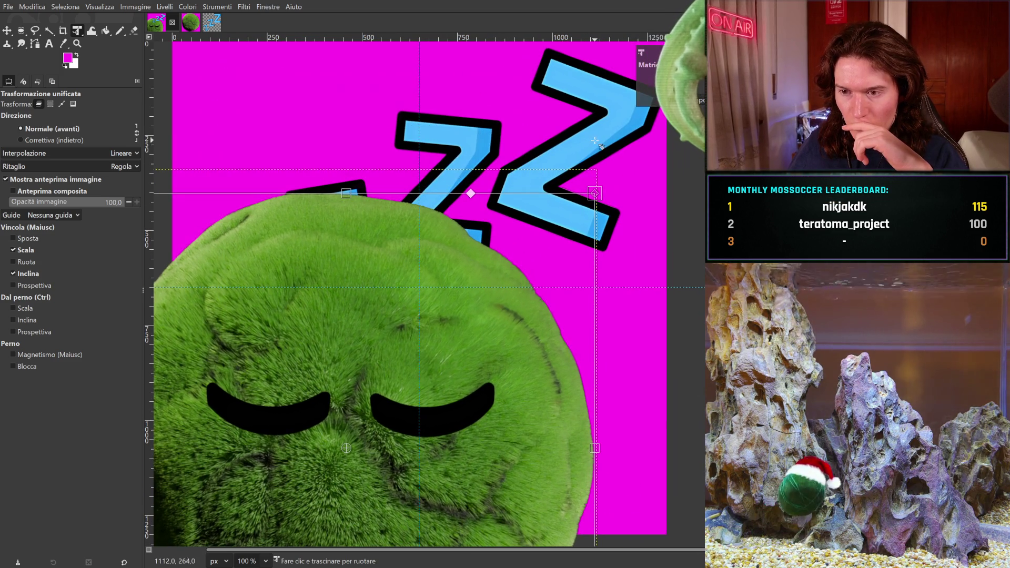
left_click_drag(597, 197, 664, 129)
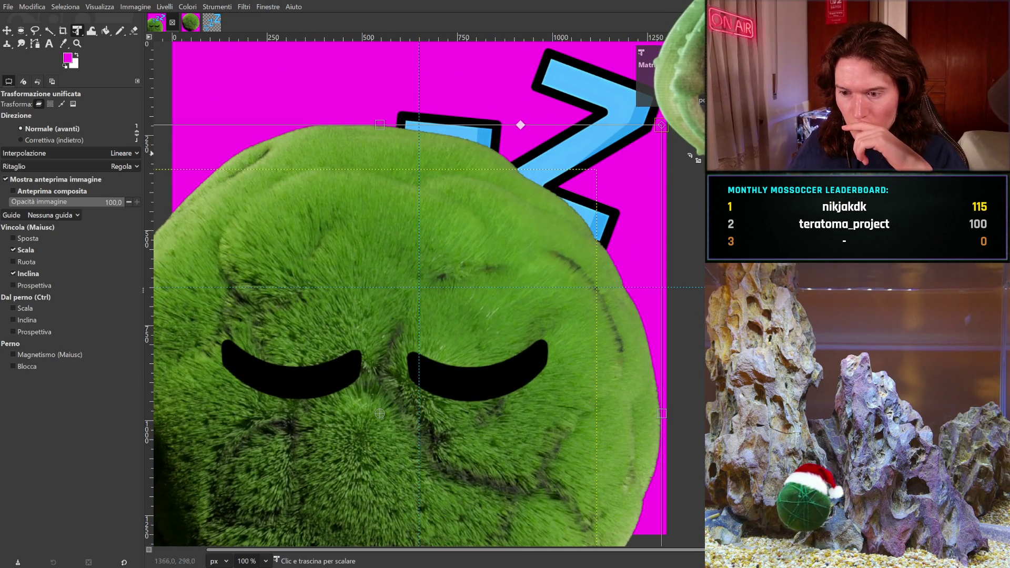
key("Return")
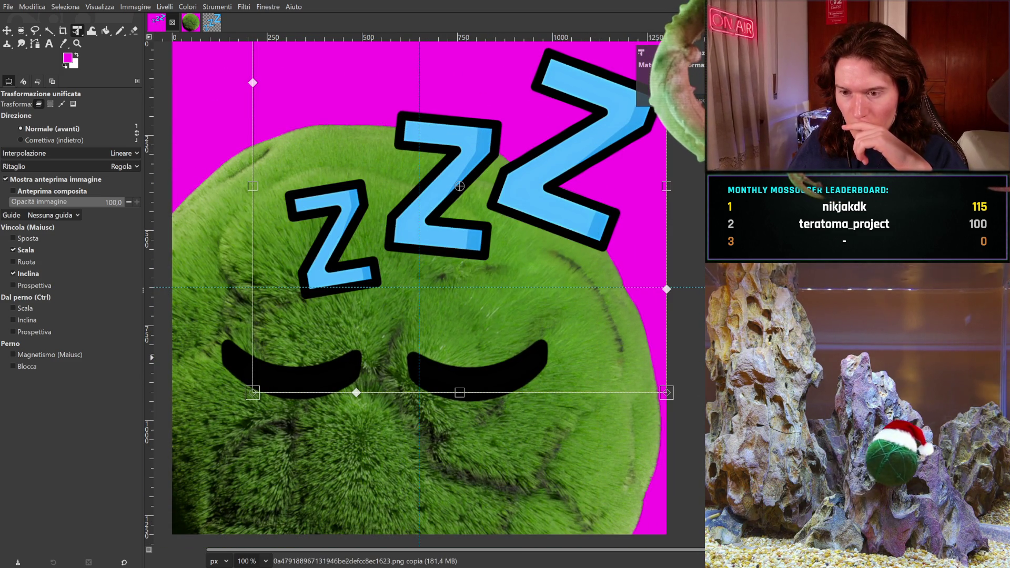
key("Page_Up")
left_click(650, 318)
scroll(650, 318, "down", 5)
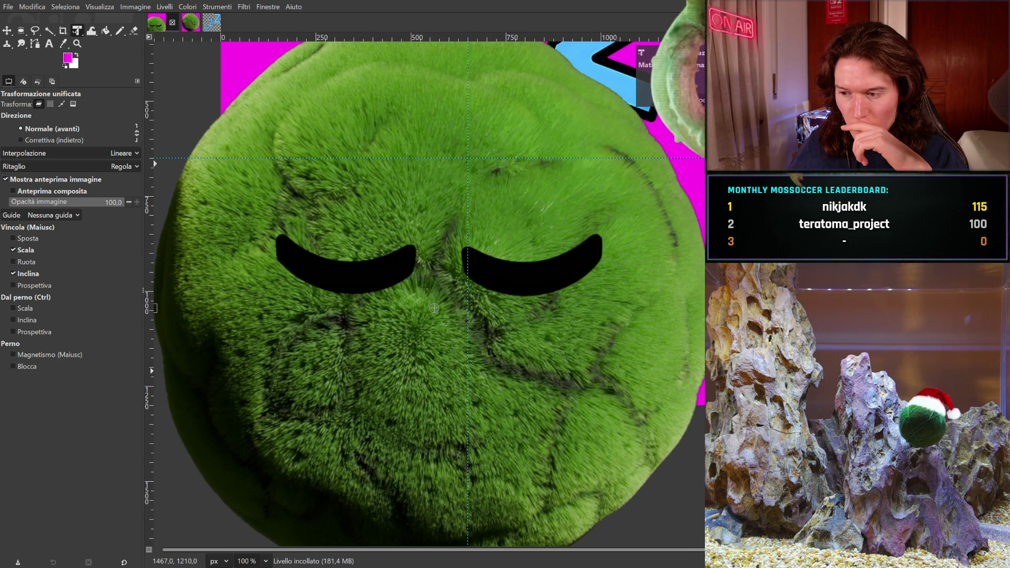
Compare layer orders with undo and redo, keeping the Zs in front of the moss ball
key("ctrl+z")
scroll(774, 400, "up", 5)
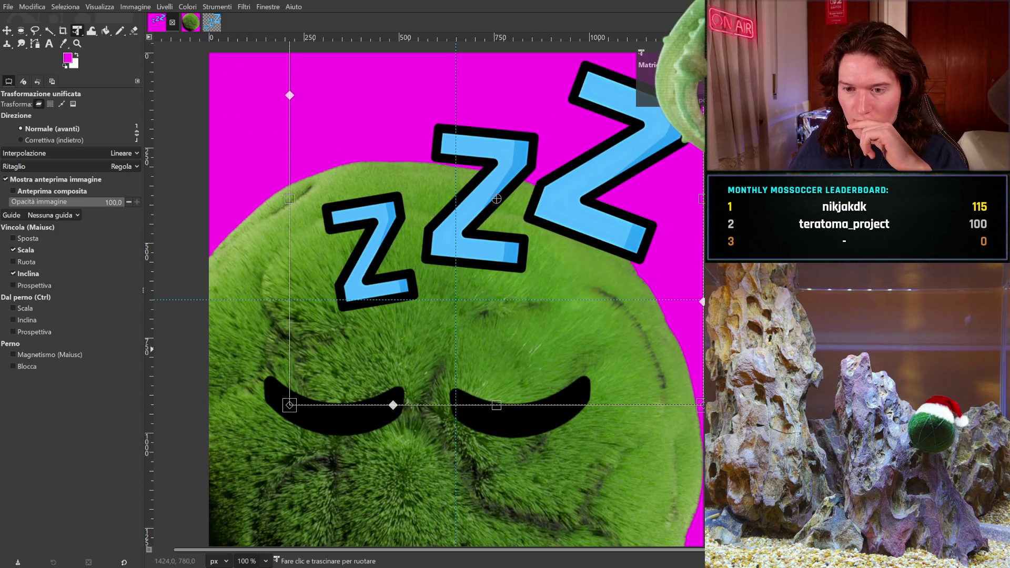
scroll(457, 295, "down", 1)
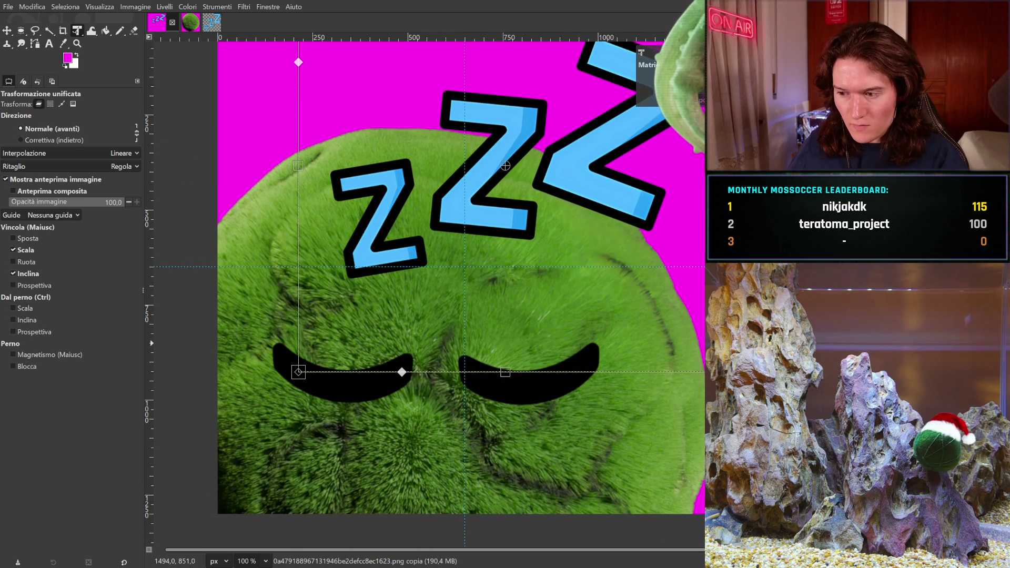
key("ctrl+y")
left_click_drag(637, 450, 666, 470)
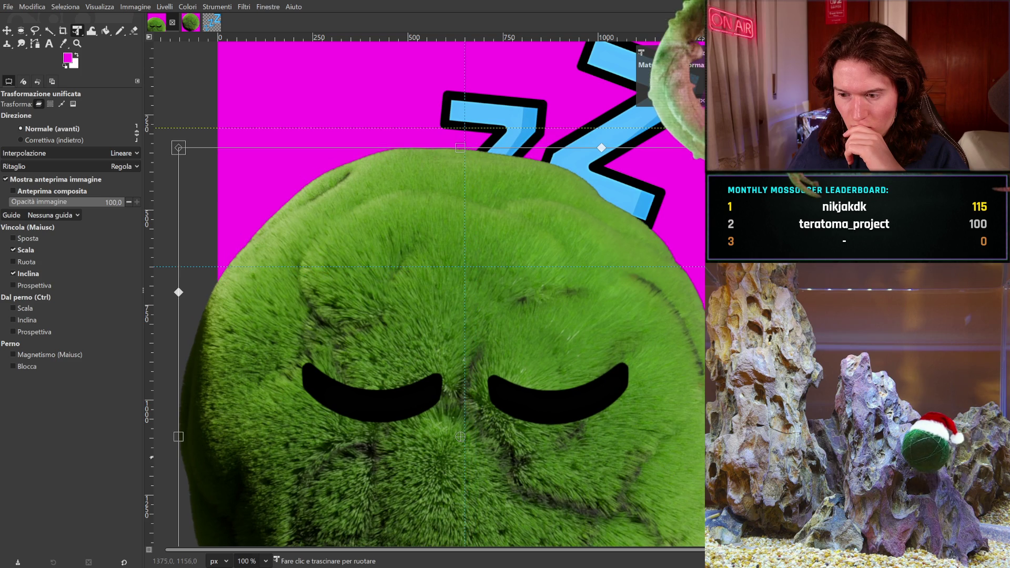
key("ctrl+z")
scroll(459, 284, "down", 1)
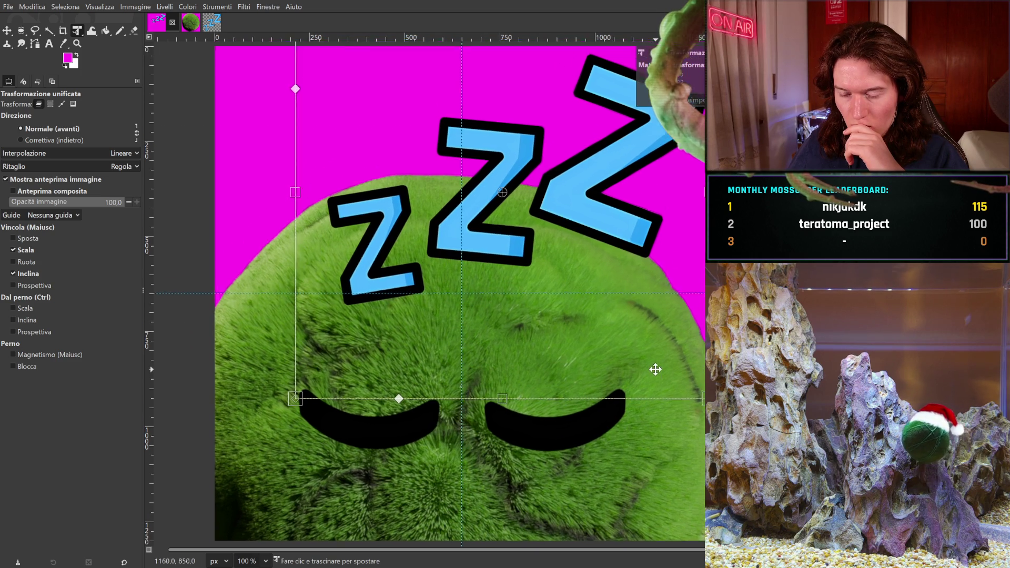
key("ctrl+y")
left_click_drag(676, 432, 618, 440)
key("ctrl+z")
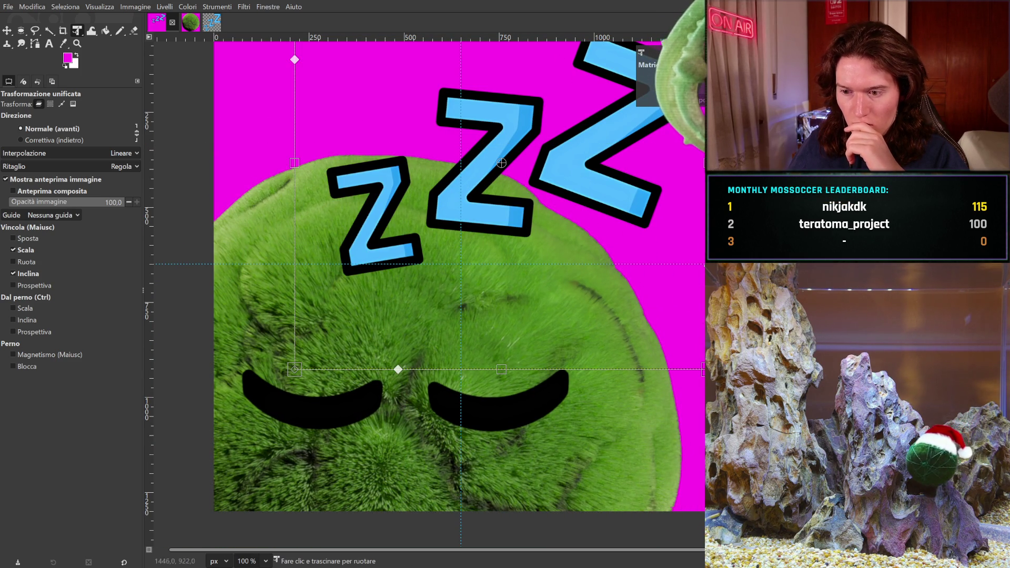
scroll(453, 290, "up", 3)
key("ctrl+y")
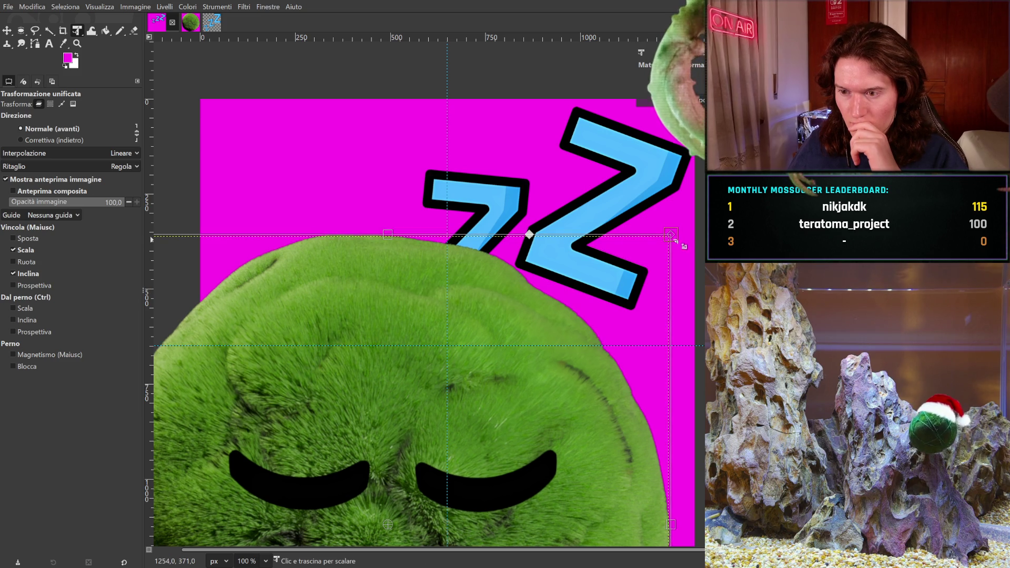
scroll(694, 200, "down", 4)
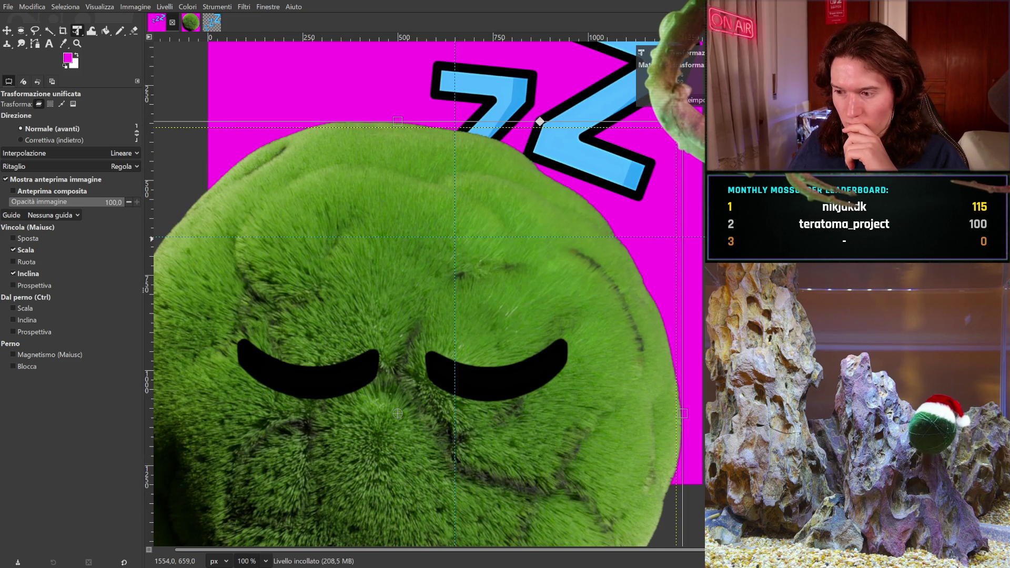
key("ctrl+z")
key("ctrl+z")
key("ctrl+z")
scroll(429, 295, "up", 4)
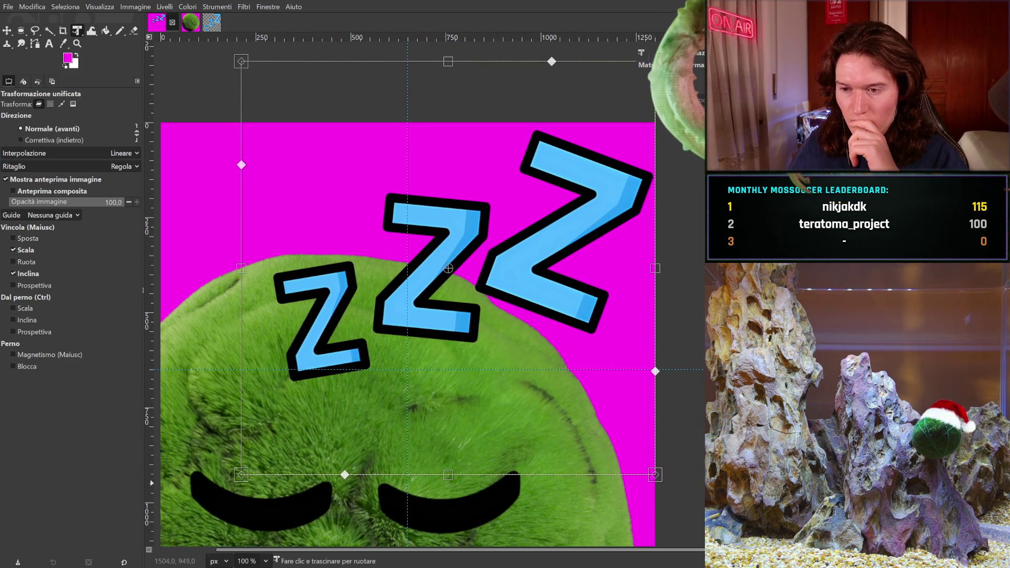
Enlarge the ZZZ from its top-right corner and nudge it right and down
left_click_drag(244, 477, 235, 478)
scroll(661, 202, "up", 4)
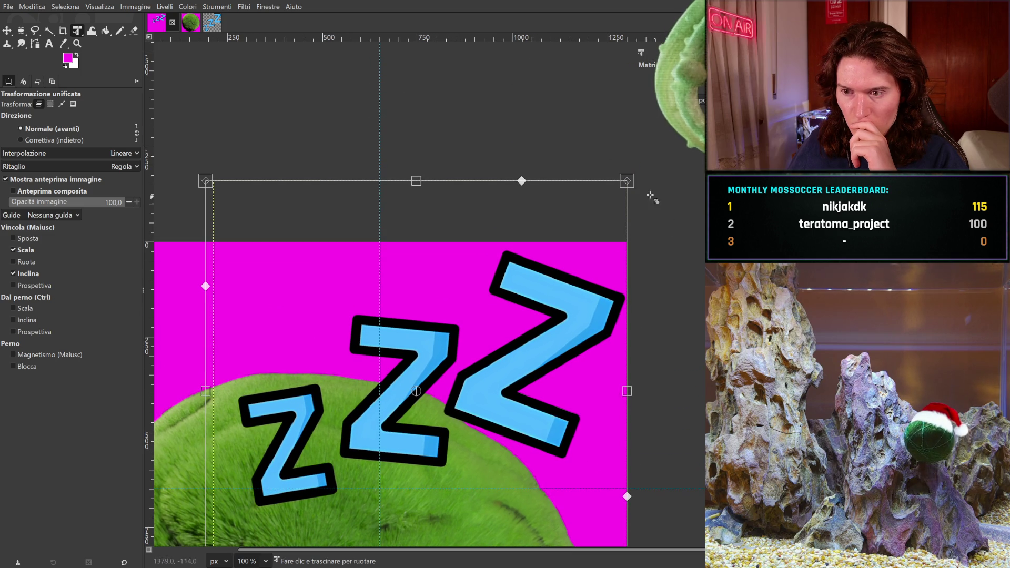
left_click_drag(632, 189, 641, 158)
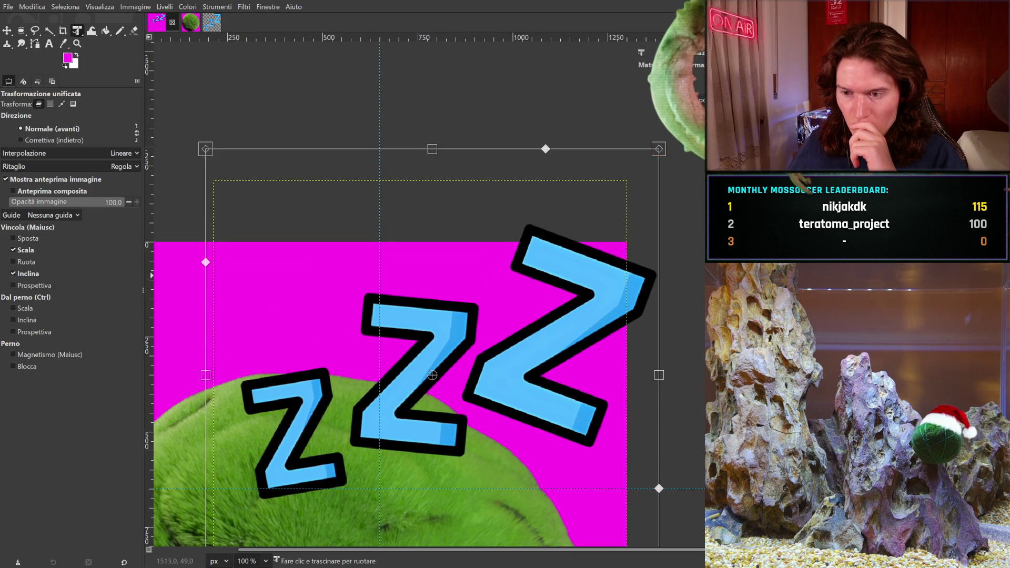
scroll(624, 272, "down", 4)
left_click_drag(624, 272, 638, 277)
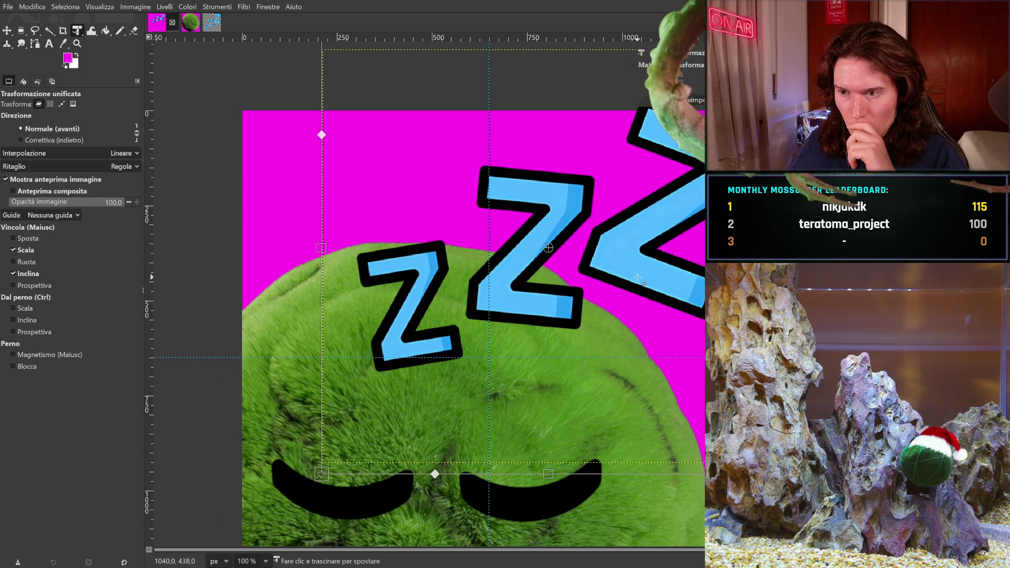
key("ctrl+v")
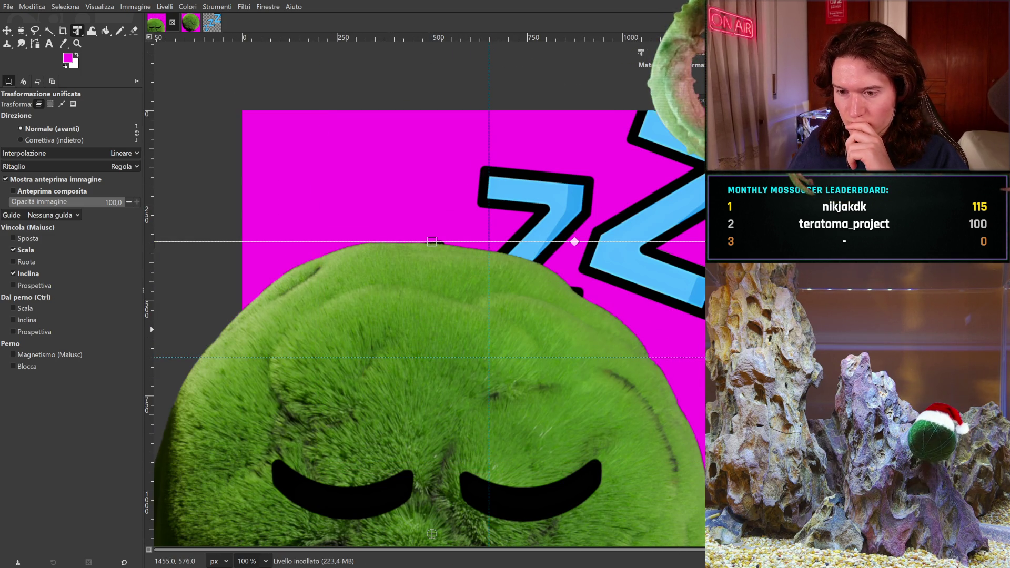
key("ctrl+z")
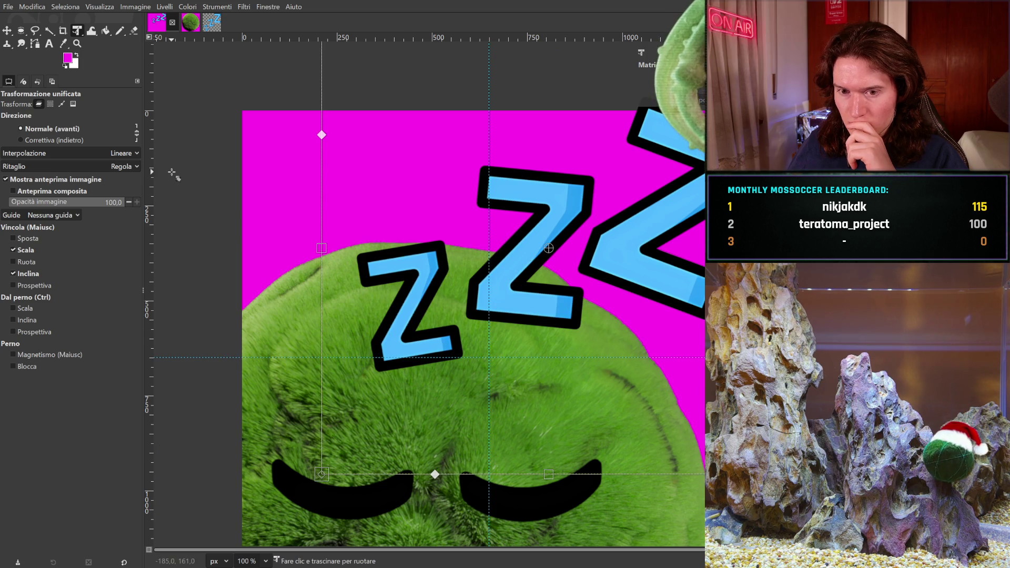
Enlarge the ZZZ from its lower-left corner above the closed eyes
scroll(510, 473, "down", 3)
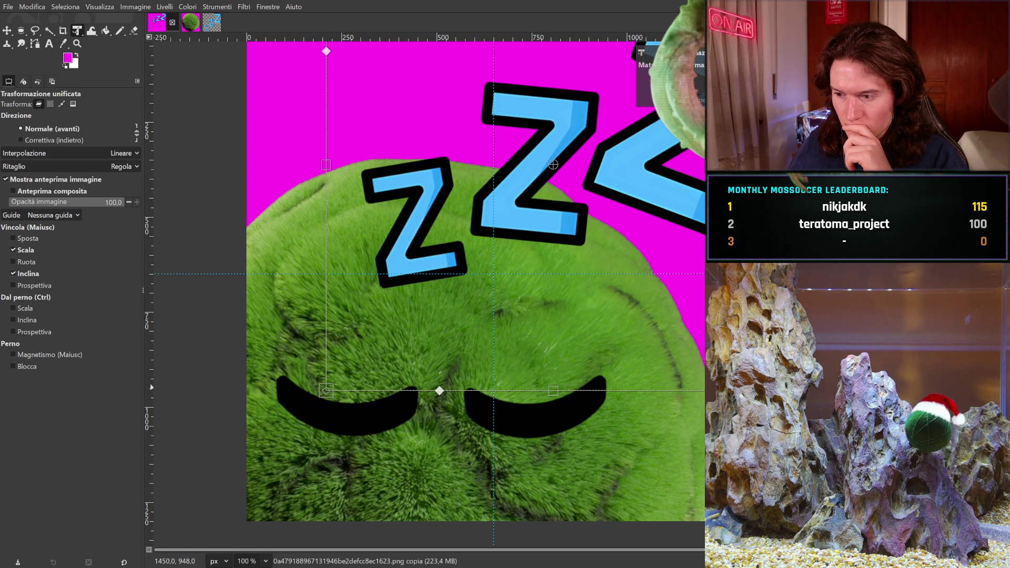
scroll(464, 290, "up", 4)
scroll(463, 289, "down", 2)
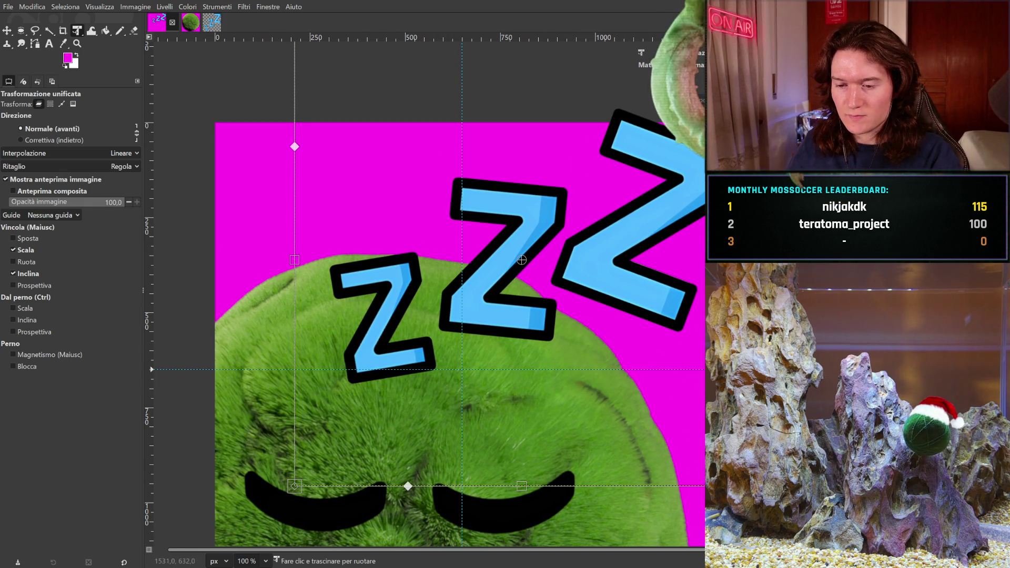
scroll(607, 435, "down", 3)
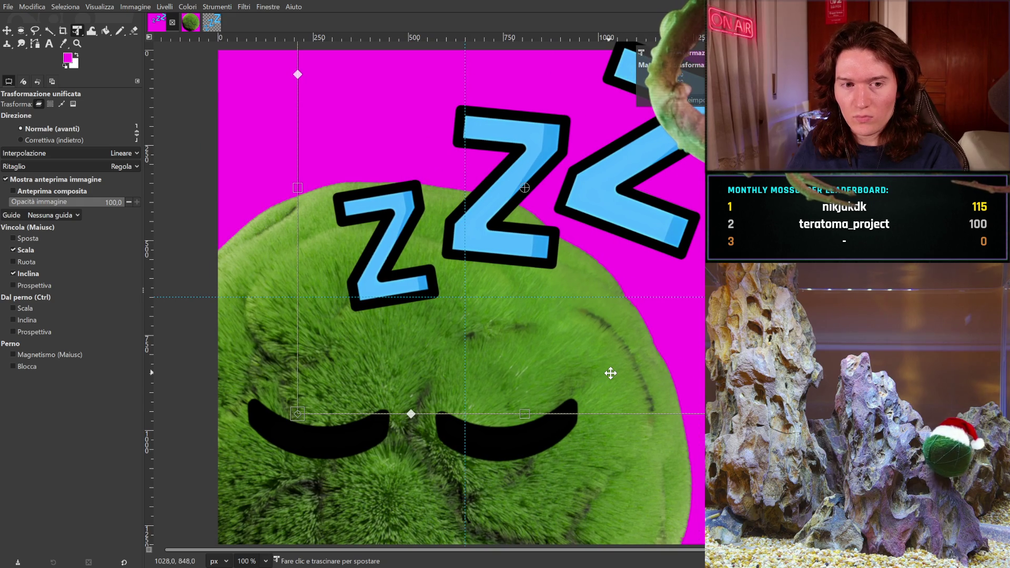
scroll(609, 367, "down", 1)
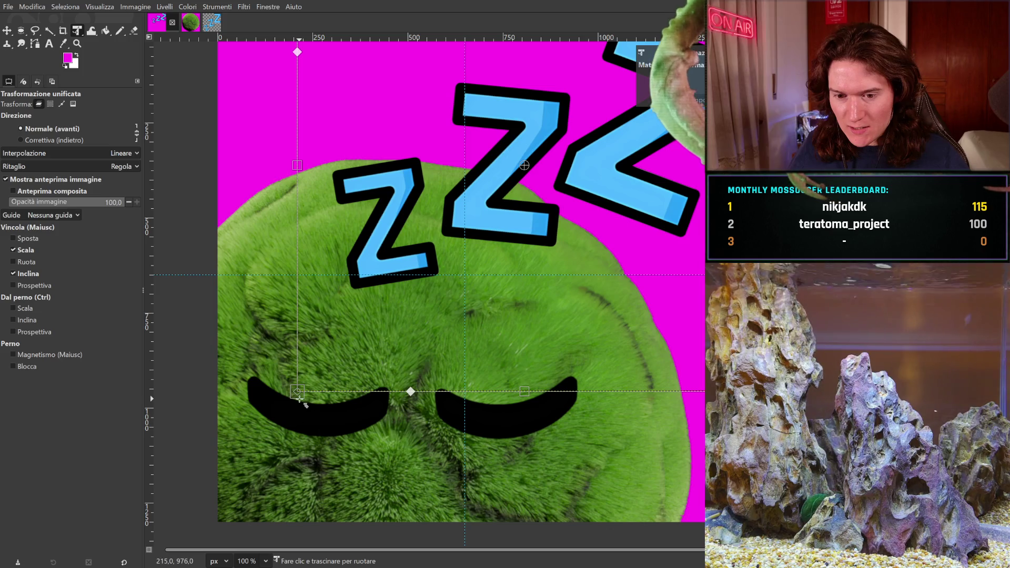
left_click_drag(298, 393, 256, 445)
Undo the accidental skew, enlarge the ZZZ from its lower-left corner, and move it about 80 px right
key("ctrl+z")
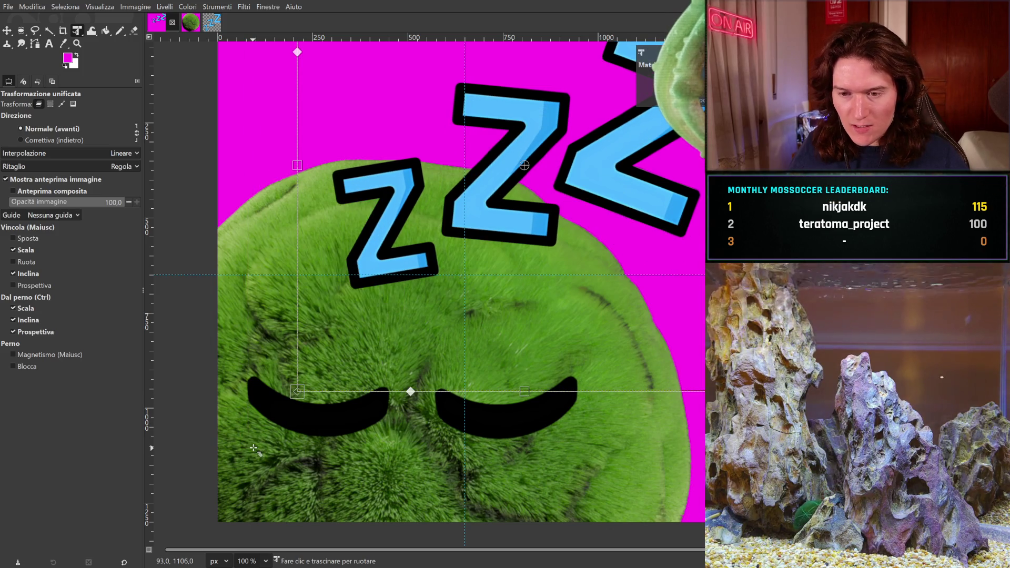
left_click_drag(297, 392, 230, 458)
left_click_drag(587, 224, 630, 221)
scroll(630, 221, "up", 4)
left_click_drag(603, 358, 595, 349)
scroll(602, 349, "down", 3)
scroll(603, 349, "left", 2)
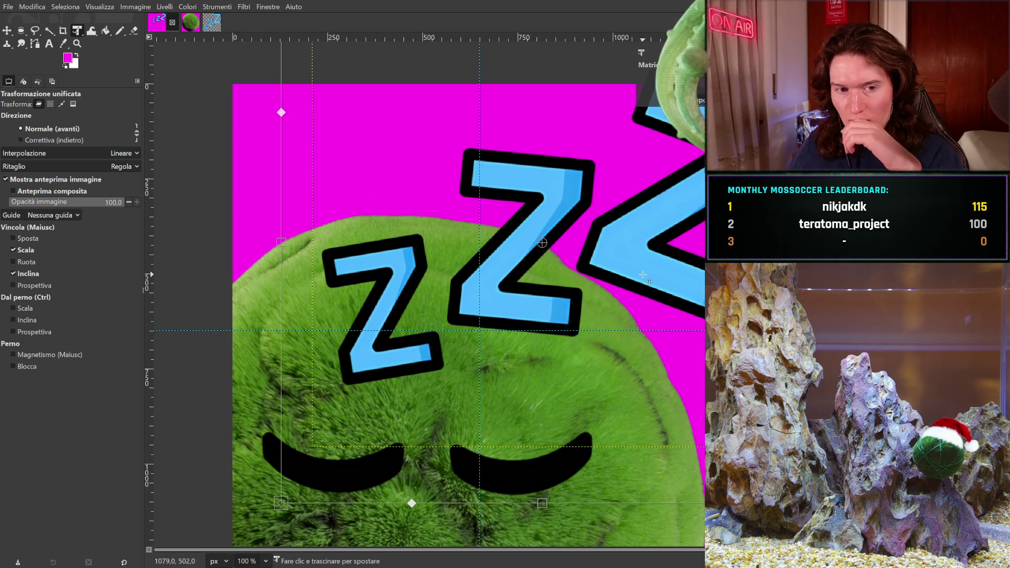
left_click_drag(667, 265, 674, 270)
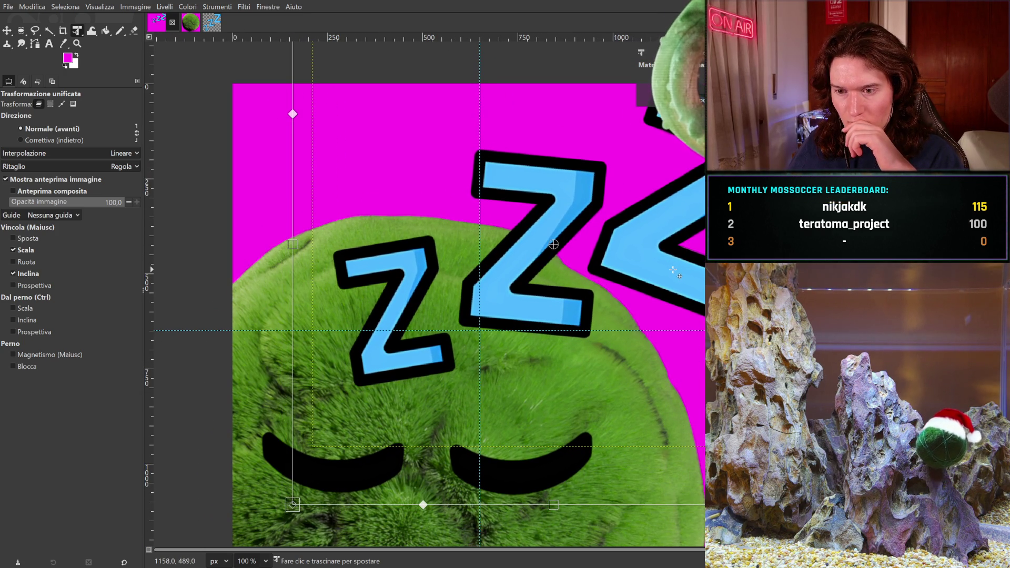
Fine-tune the ZZZ's size and position over the head, then commit the transform
scroll(653, 316, "down", 2)
scroll(648, 316, "up", 2)
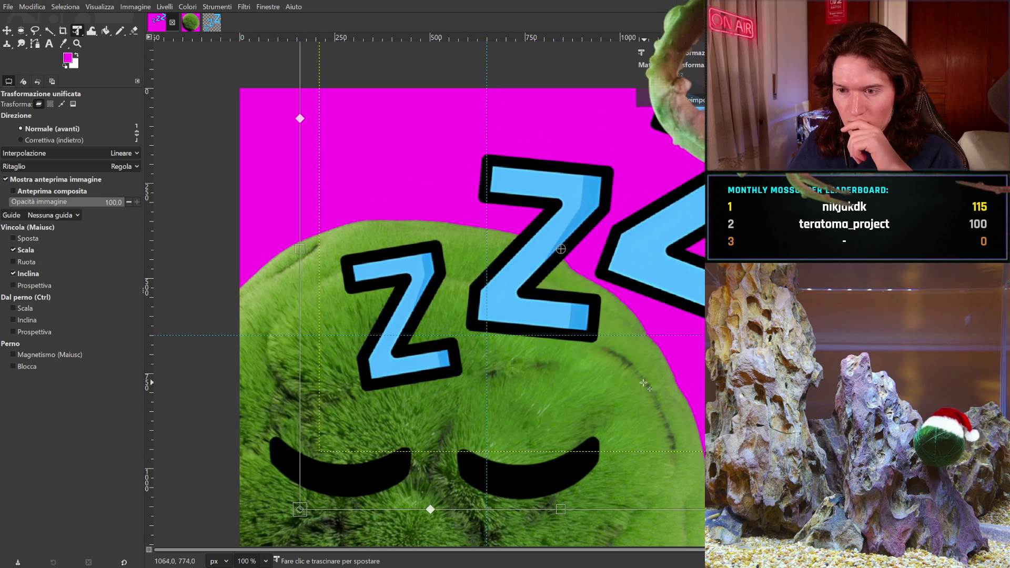
left_click_drag(307, 514, 295, 507)
left_click_drag(650, 258, 640, 259)
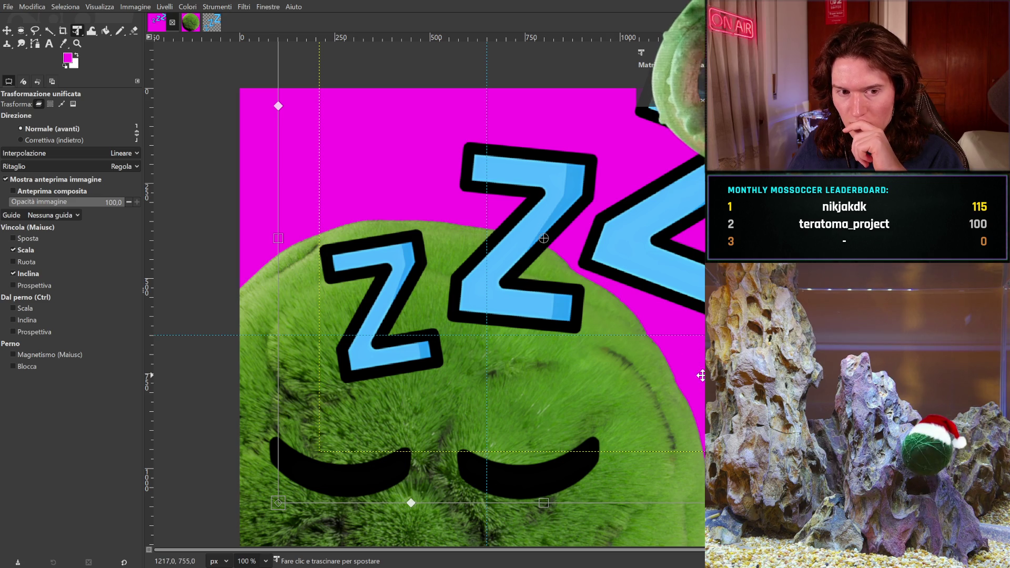
scroll(701, 376, "down", 3)
scroll(689, 286, "up", 2)
left_click_drag(507, 278, 526, 285)
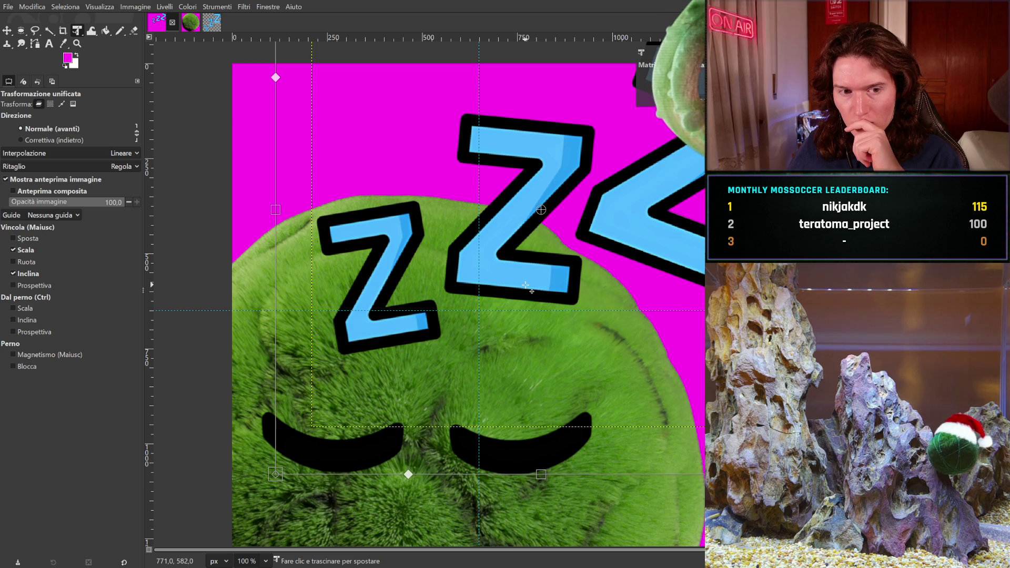
scroll(659, 400, "up", 5)
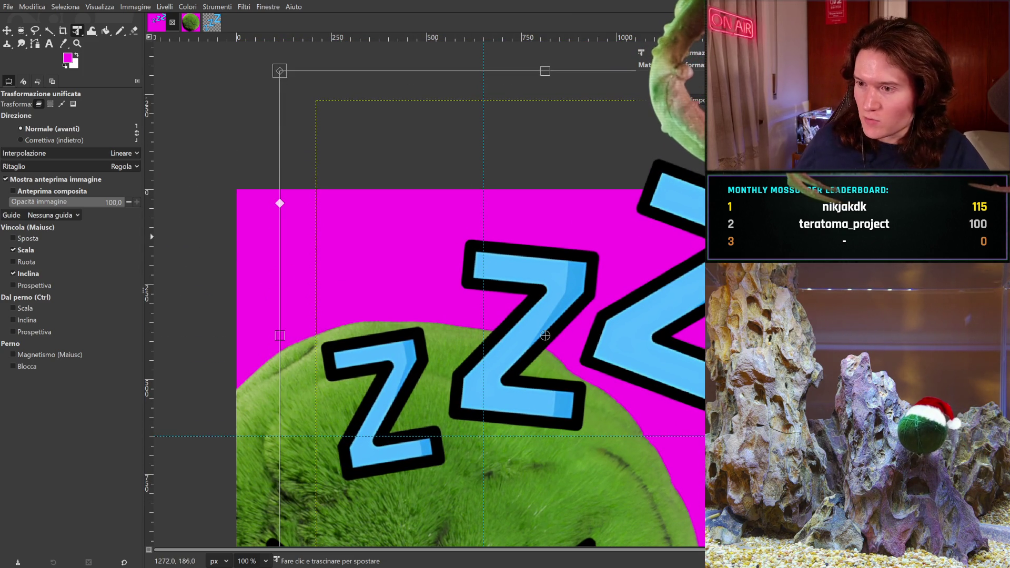
key("Return")
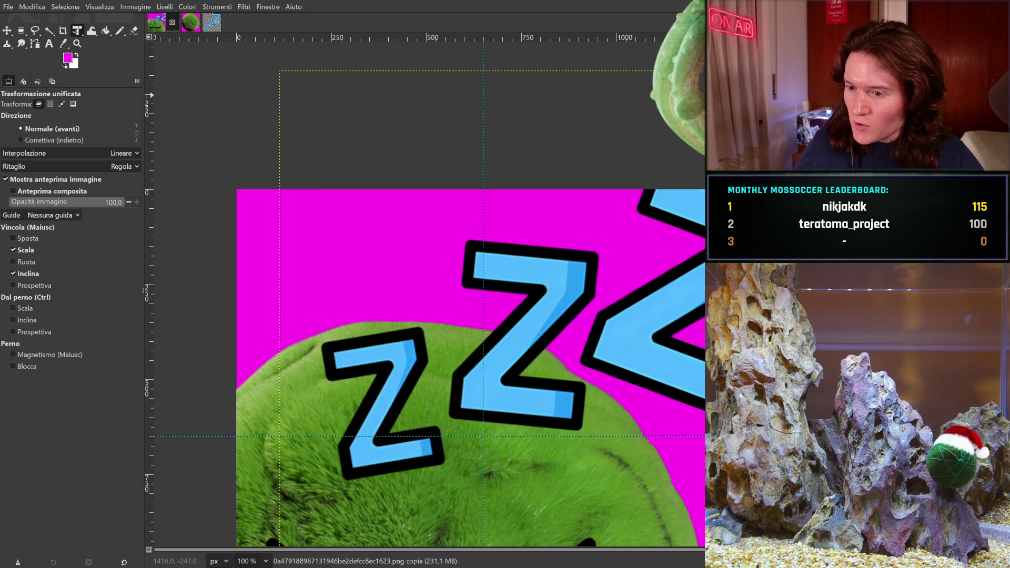
Try shrinking the ZZZ around its centre, then undo it
scroll(573, 366, "down", 6)
scroll(571, 342, "up", 3)
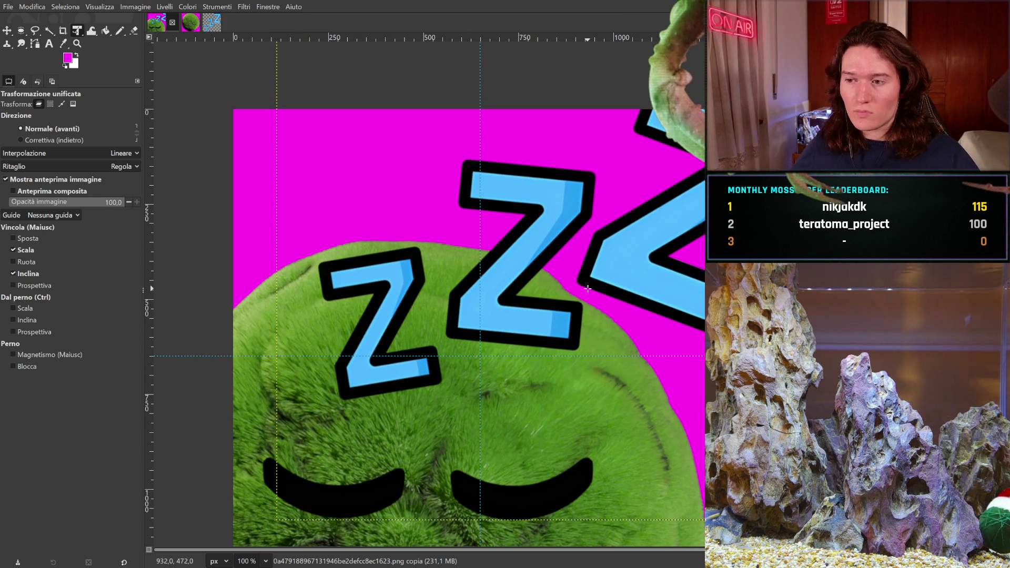
left_click_drag(567, 318, 586, 283)
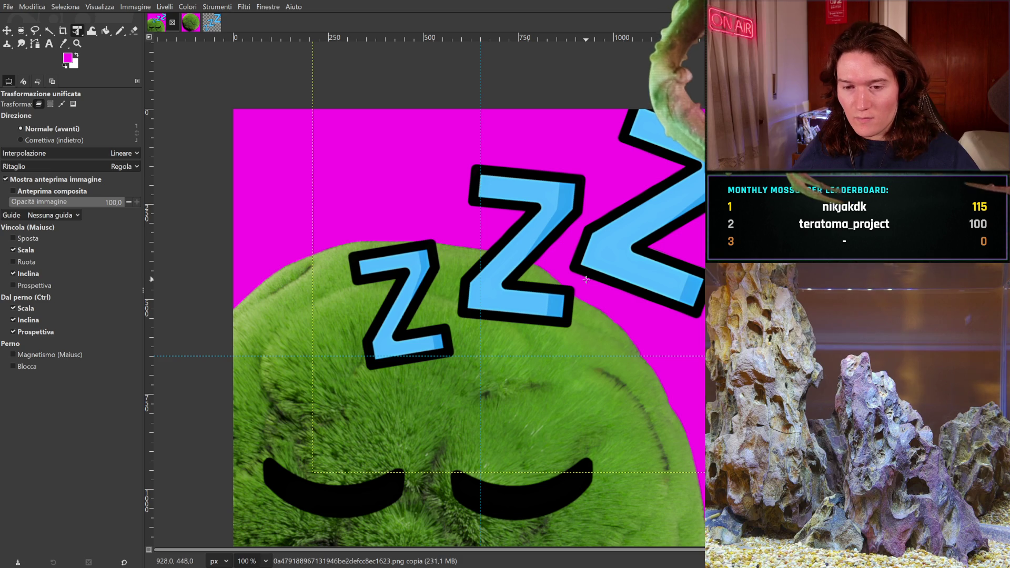
key("ctrl+z")
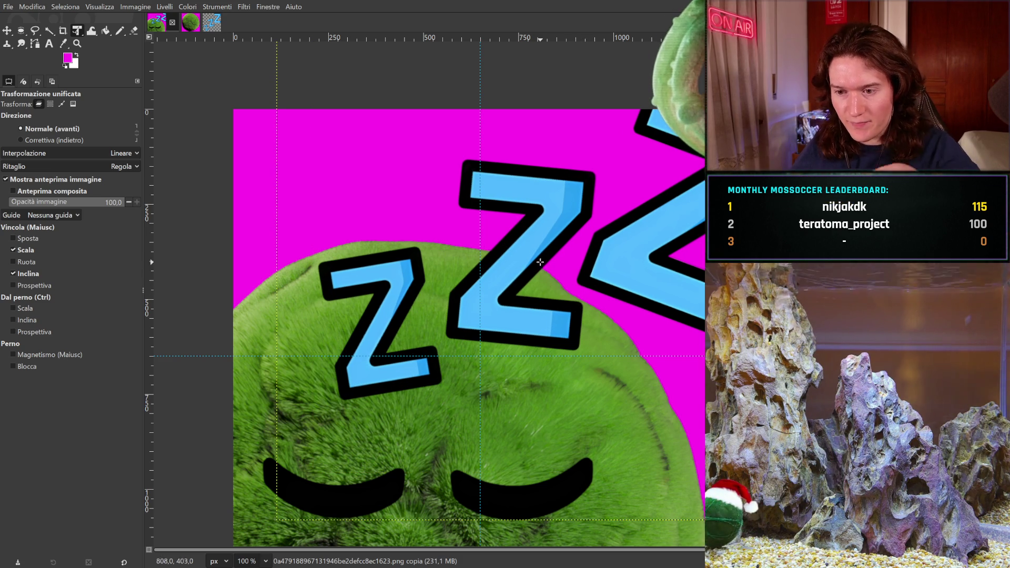
Move the ZZZ layer slightly left and down, then zoom out to 66.7% to view the emote
key("m")
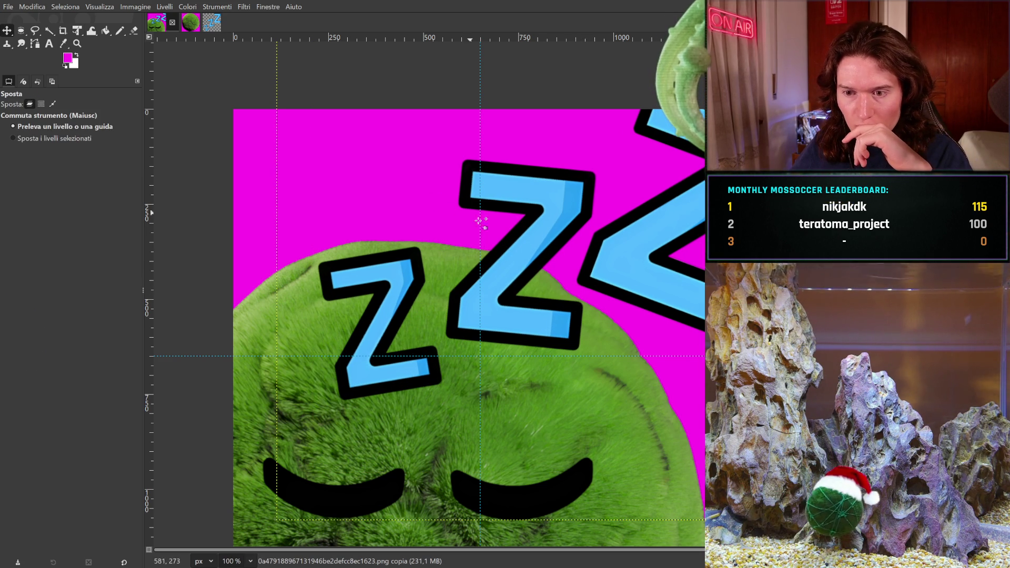
left_click_drag(528, 241, 509, 251)
scroll(557, 355, "down", 3)
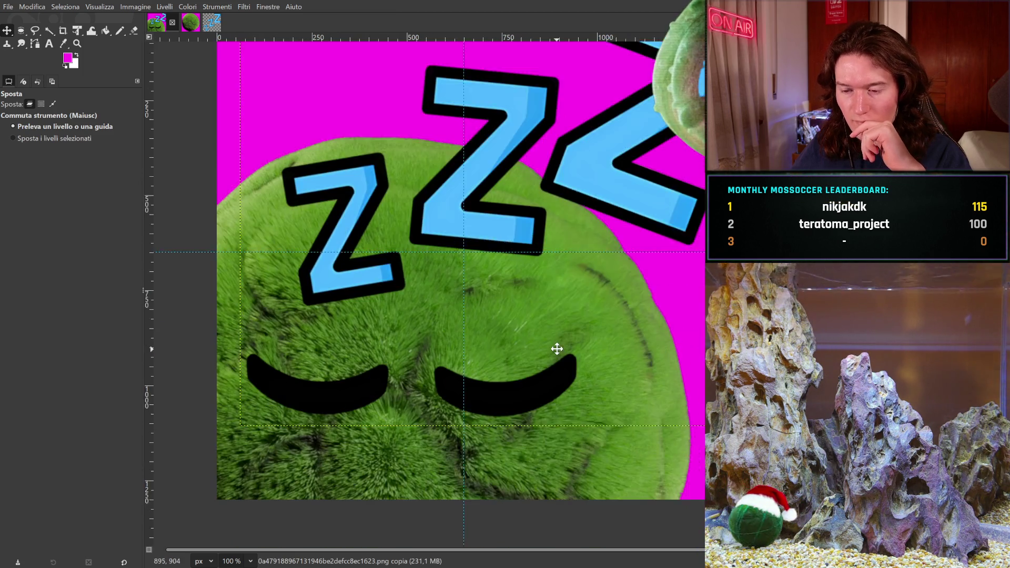
mouse_move(585, 373)
left_mouse_down()
mouse_move(563, 428)
mouse_move(520, 399)
mouse_move(523, 367)
mouse_move(521, 377)
left_mouse_up()
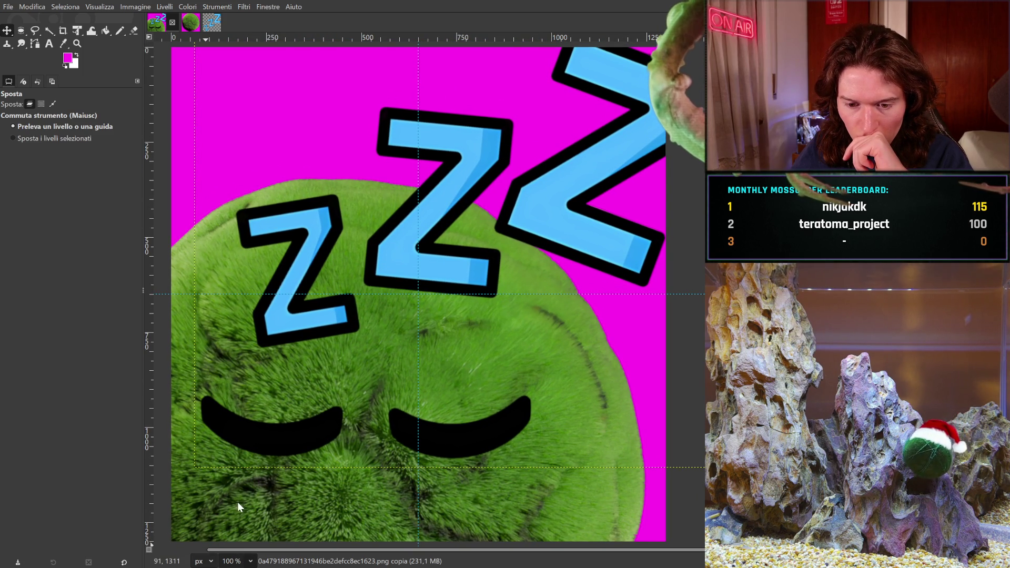
key("minus")
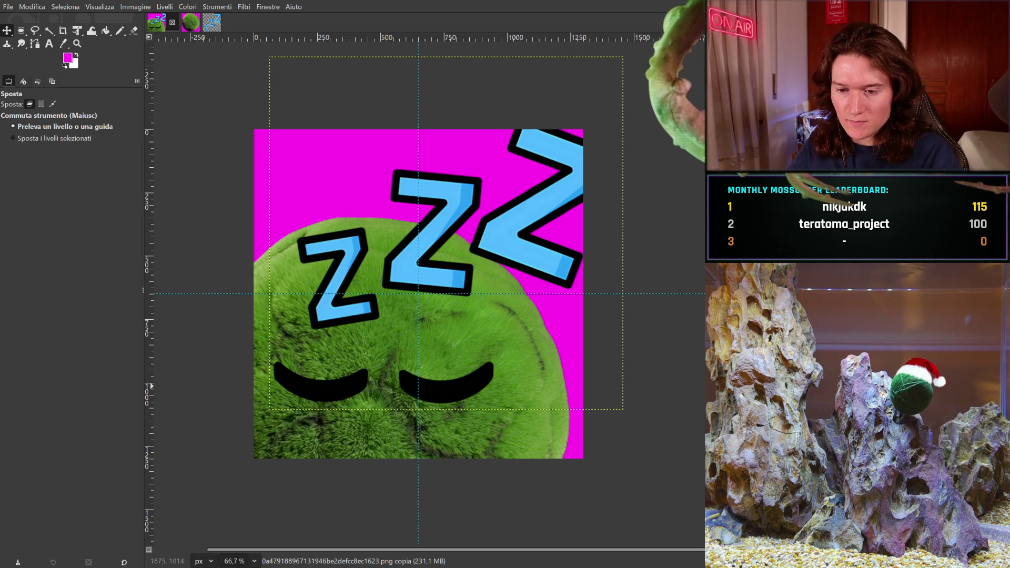
left_click_drag(646, 357, 680, 391)
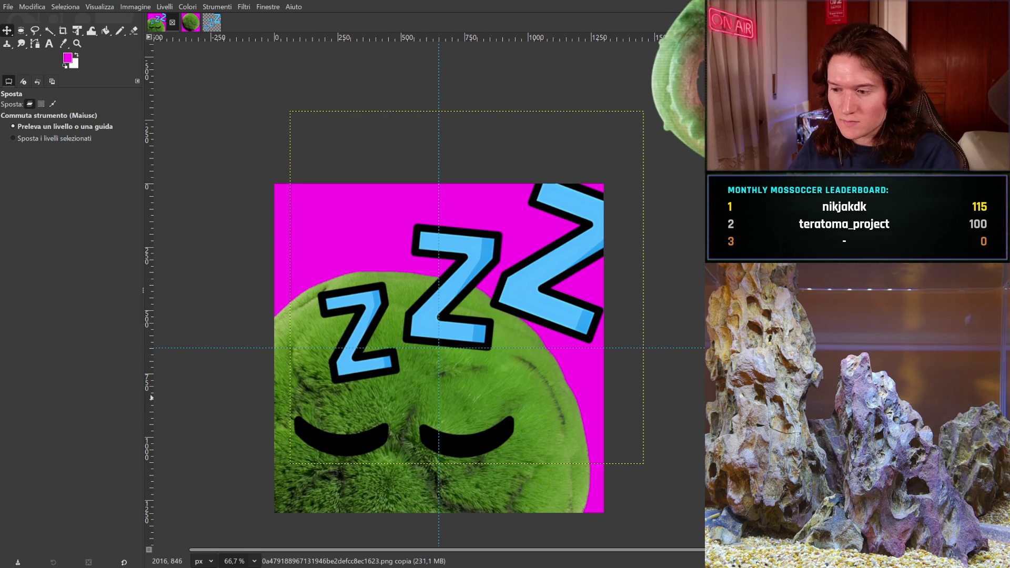
Turn the magenta backdrop transparent with Color to Alpha
key("ctrl+z")
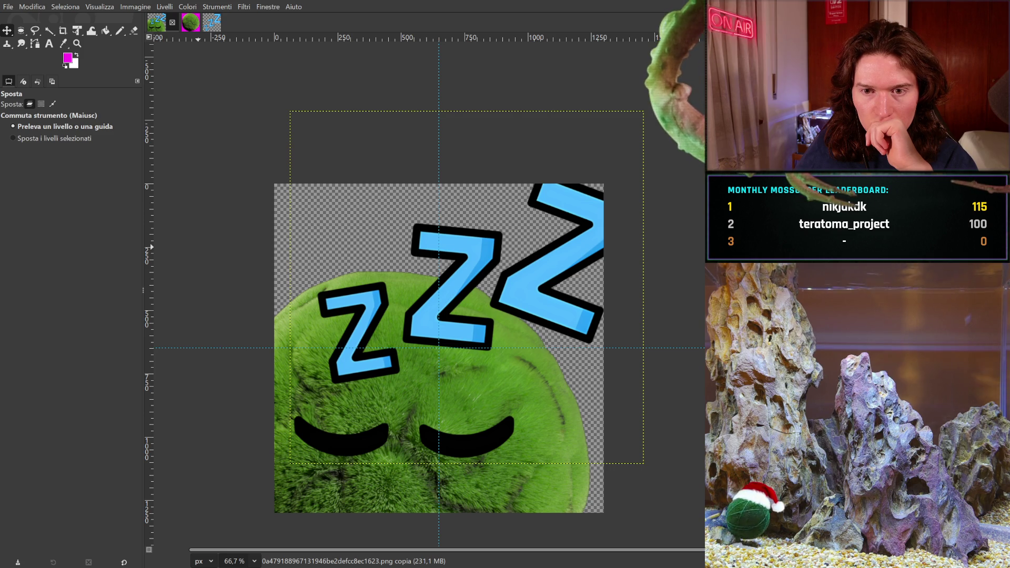
Export the emote as moss_sleep.png
key("ctrl+e")
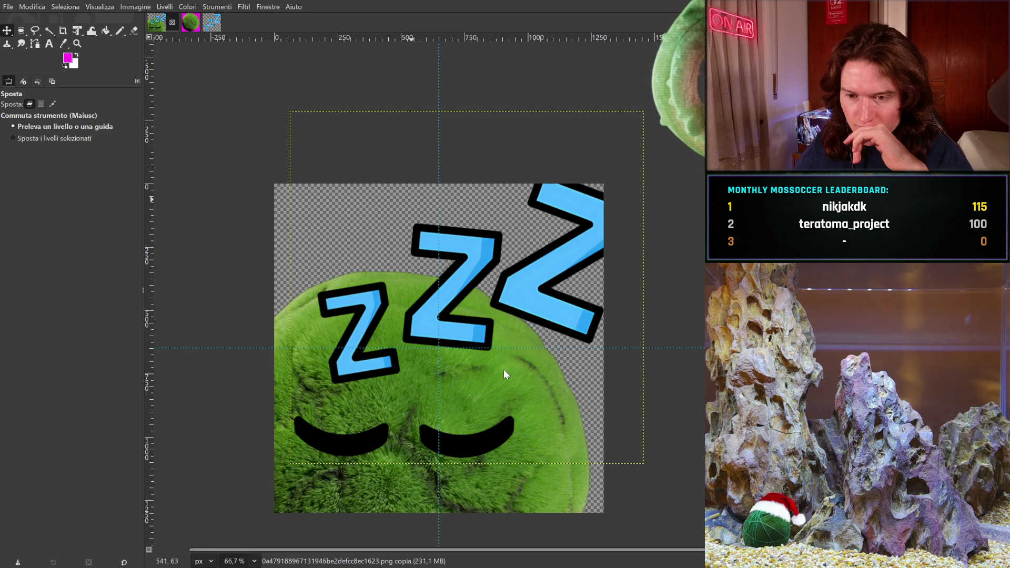
Scale the image down to 112×112 px
key("ctrl+z")
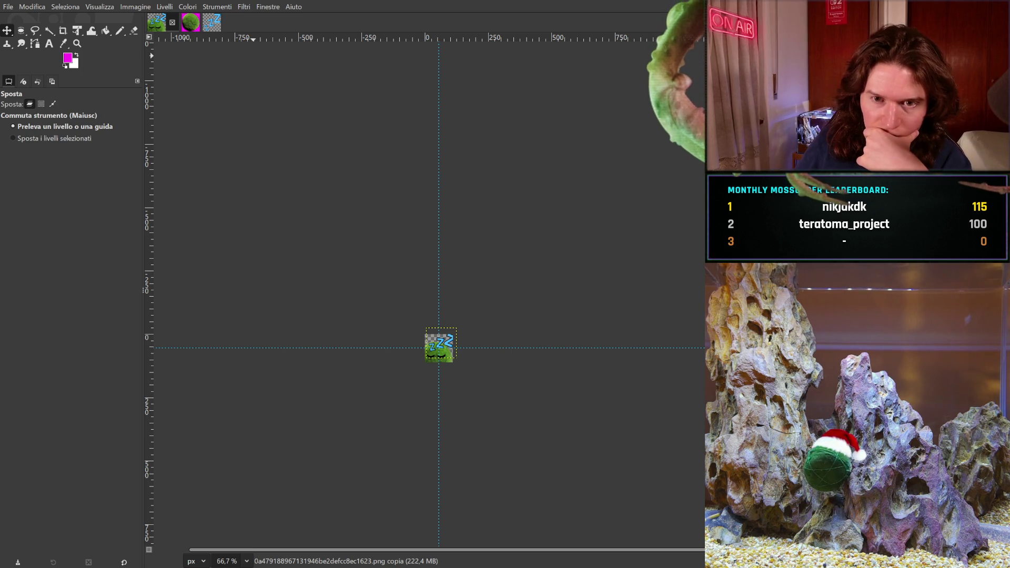
Export the scaled emote as moss_sleep_112.png in the emotes folder
key("ctrl+e")
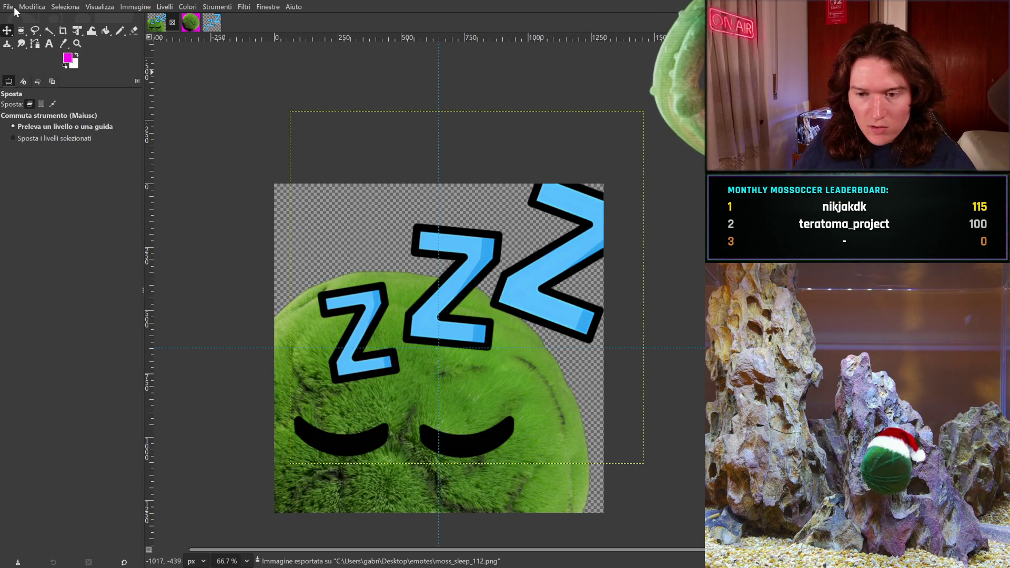
Restore the full-size emote, then scale it down to 56×56 px
key("ctrl+z")
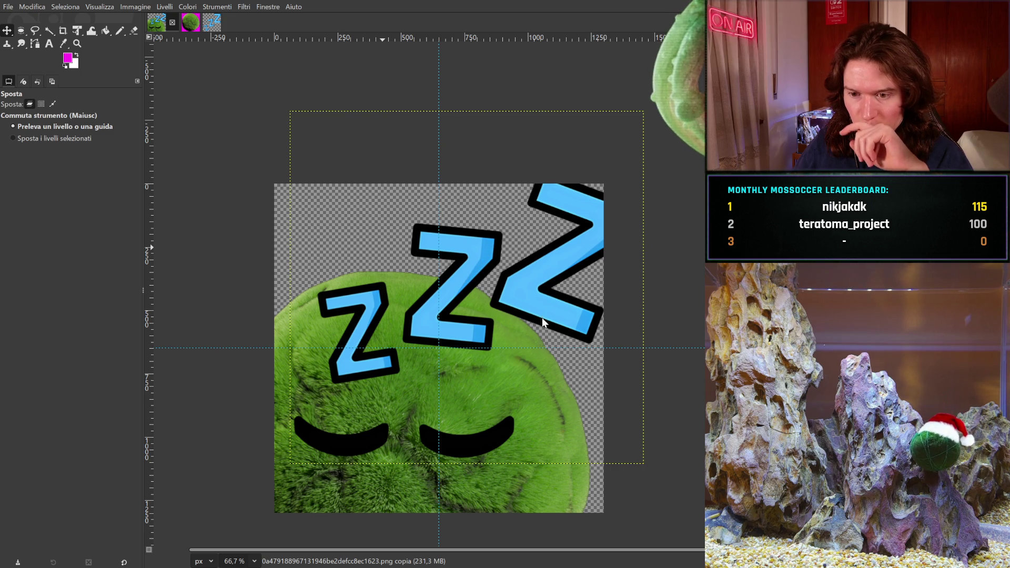
key("ctrl+z")
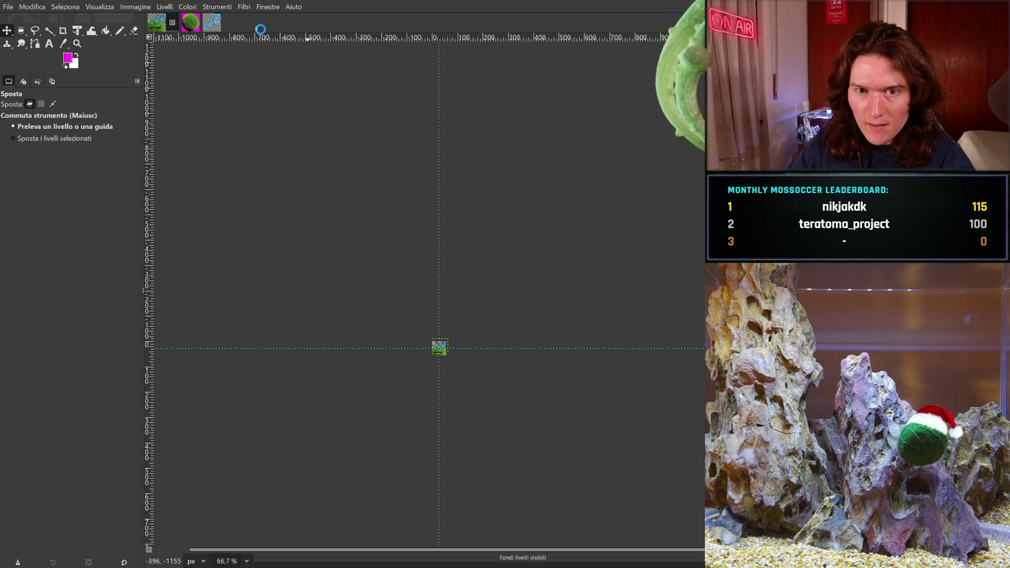
Export moss_sleep_56.png, then restore full size and scale the emote to 28×28 px
key("ctrl+e")
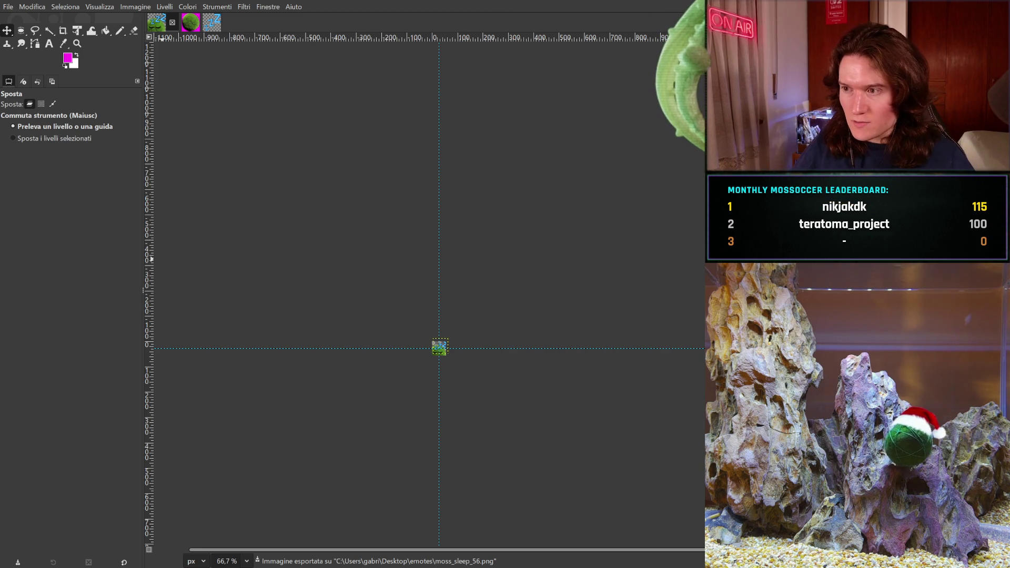
key("ctrl+z")
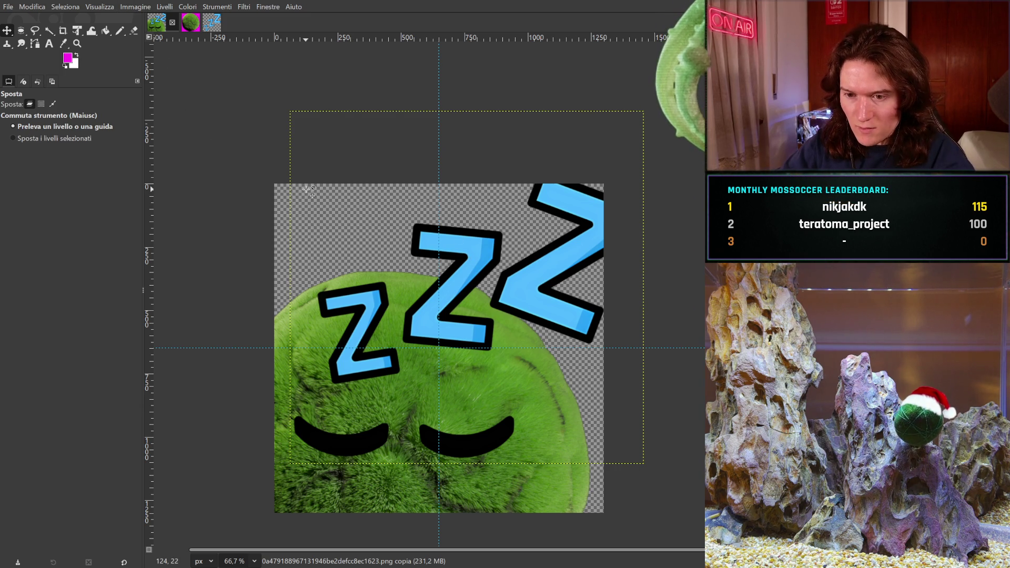
key("ctrl+z")
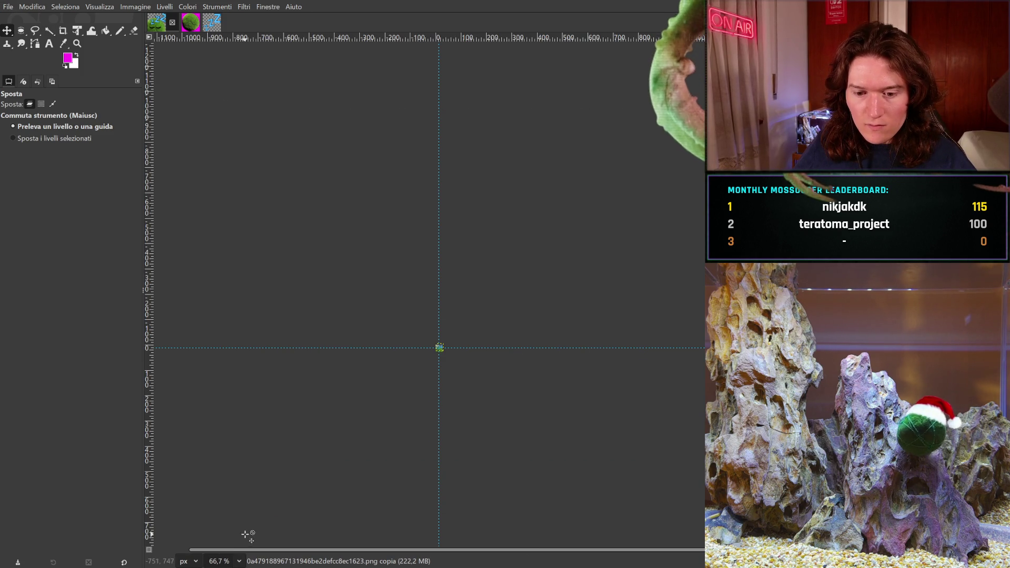
Inspect the 28 px emote at 200% zoom and export it as moss_sleep_28.png
key("2")
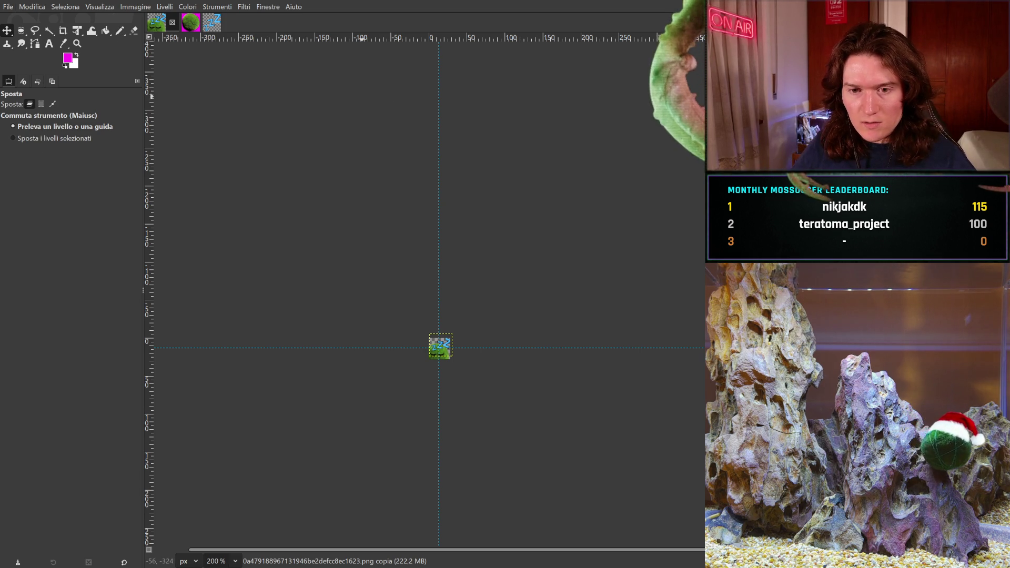
key("ctrl+e")
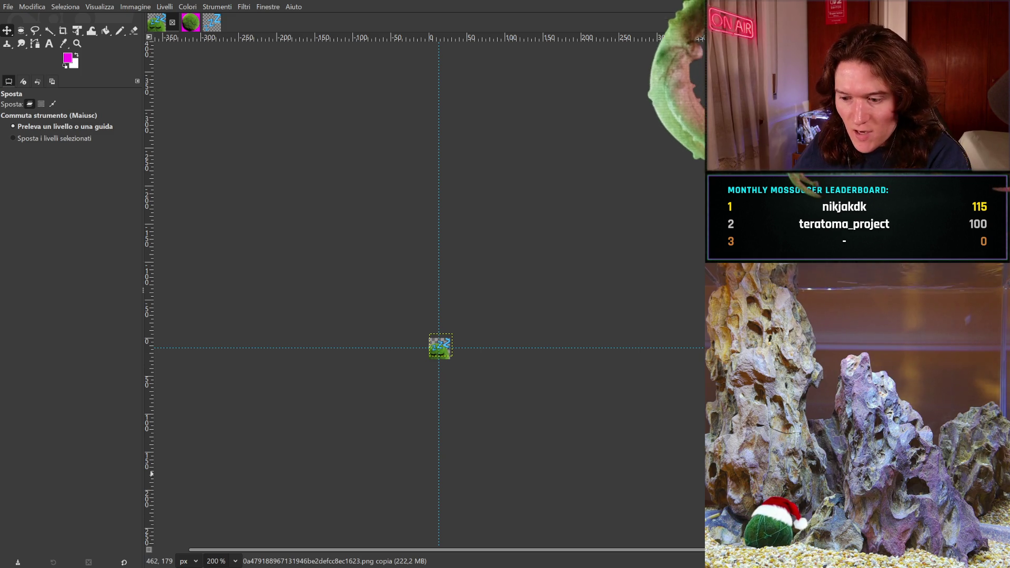
key("alt+Tab")
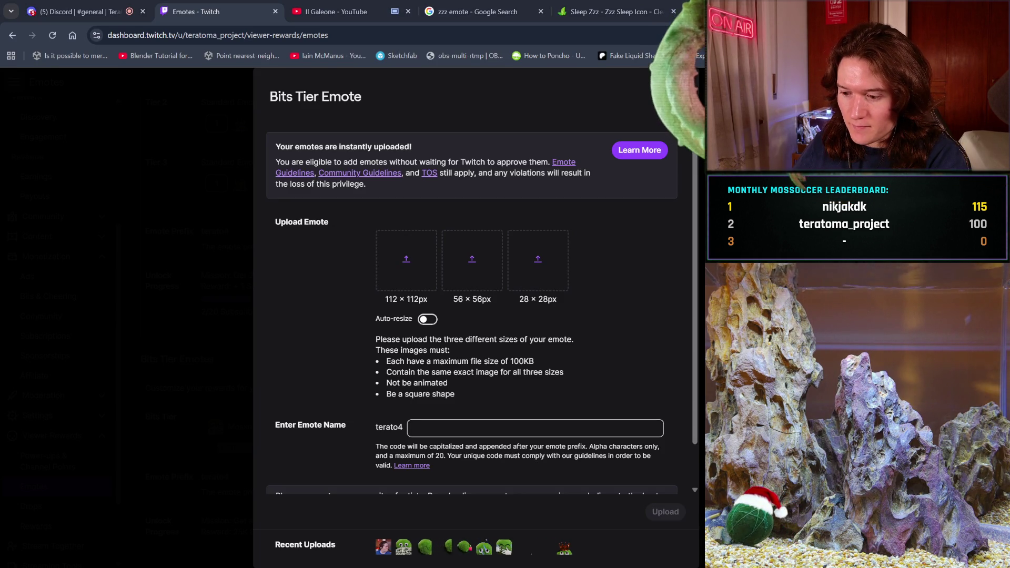
On YouTube, skip to the next video and navigate through the sidebar to saved Playlists
key("ctrl+Tab")
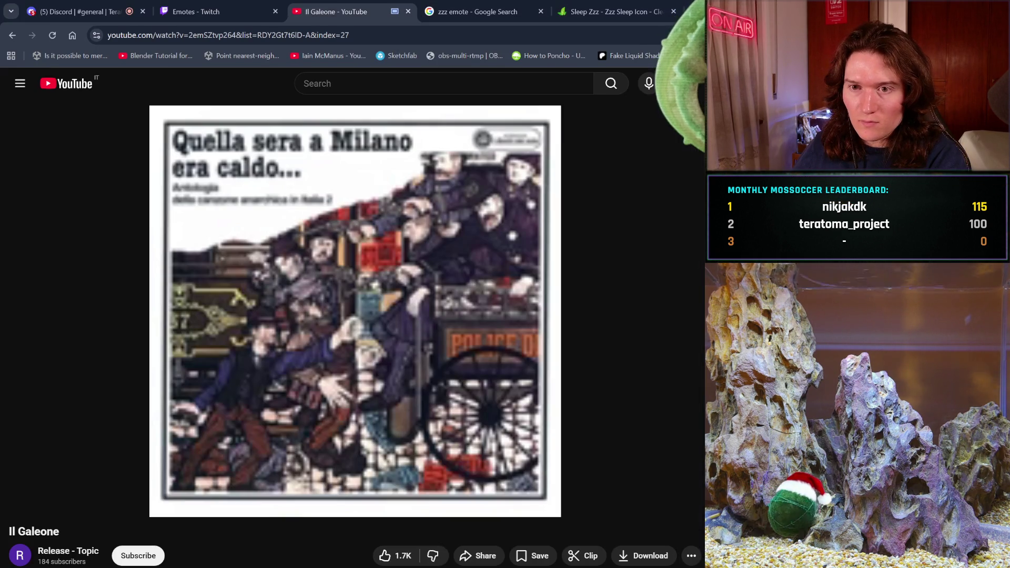
key("shift+n")
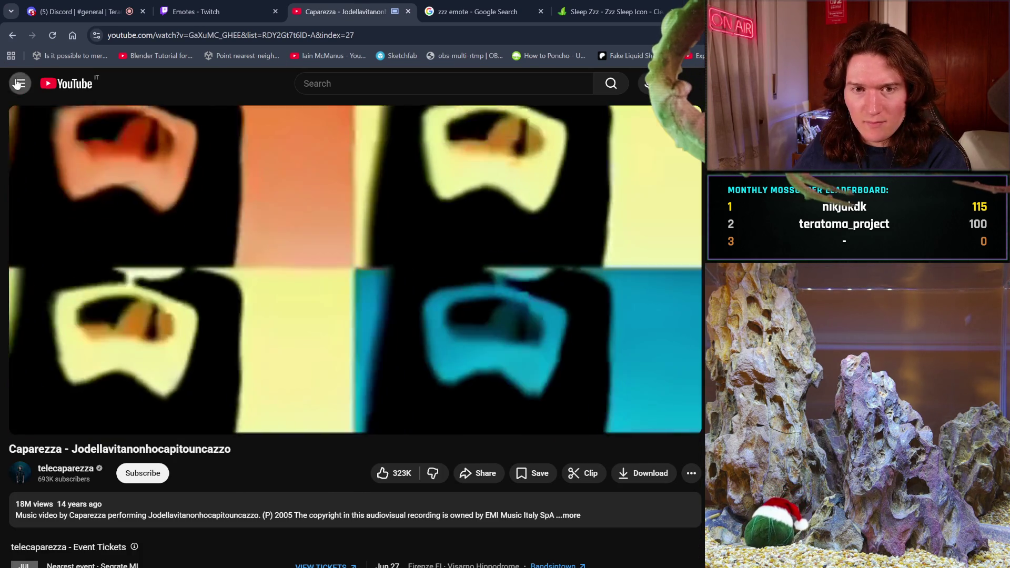
left_click(17, 83)
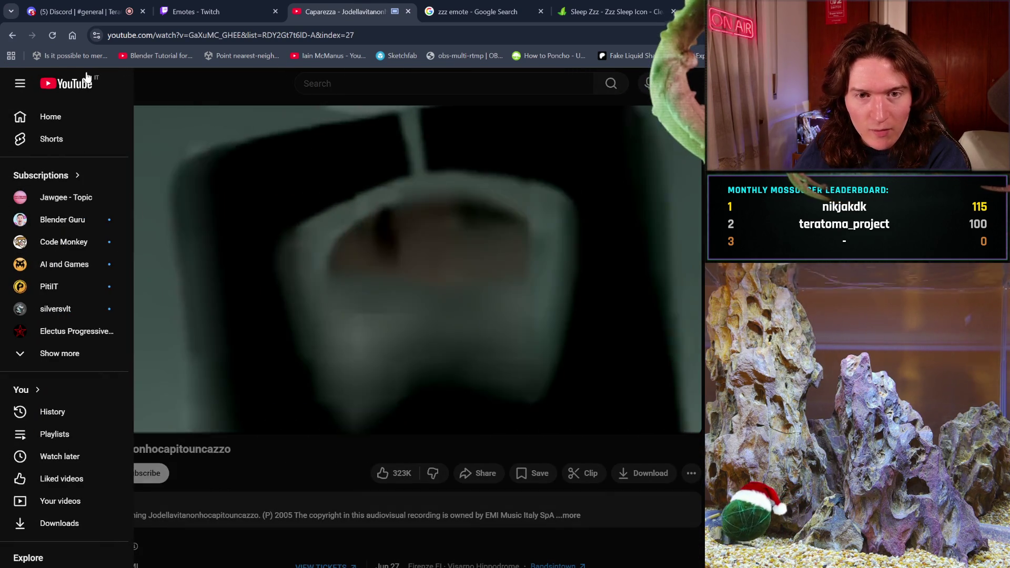
left_click(83, 82)
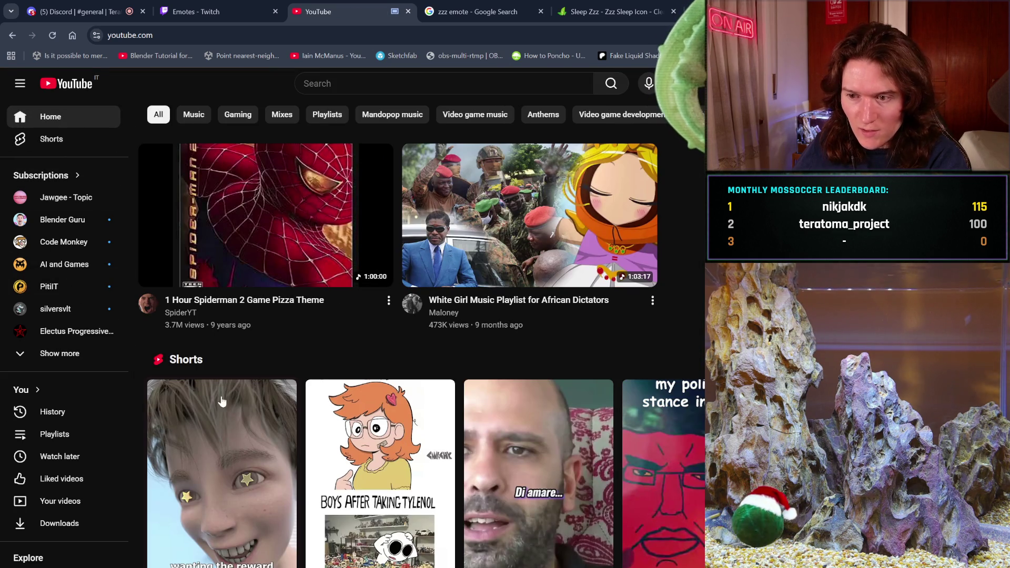
scroll(68, 316, "down", 2)
scroll(443, 404, "down", 2)
scroll(443, 403, "down", 1)
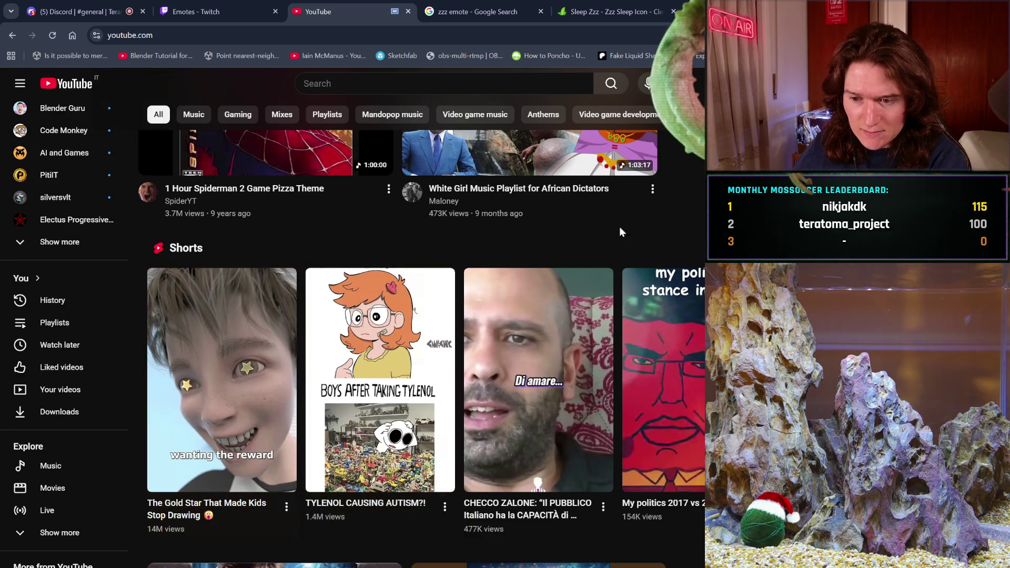
left_click(66, 332)
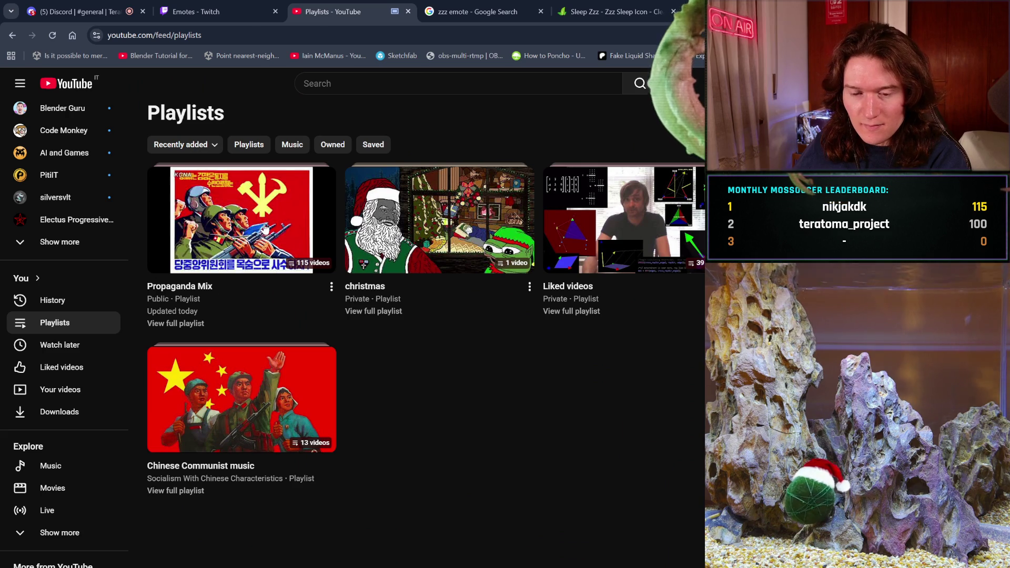
Play Propaganda Mix and close the leftover zzz emote and image search tabs
left_click(247, 213)
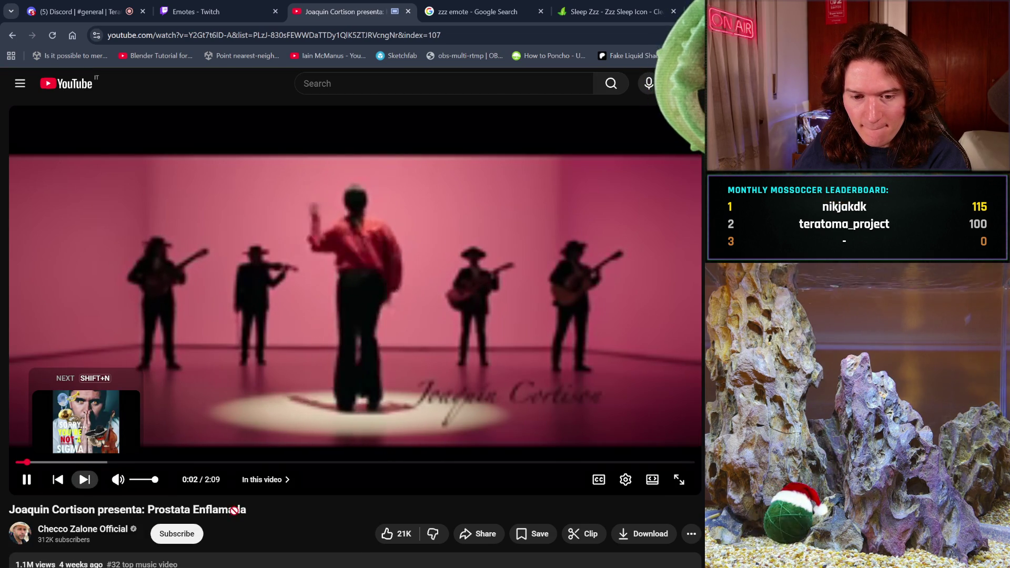
left_click(518, 11)
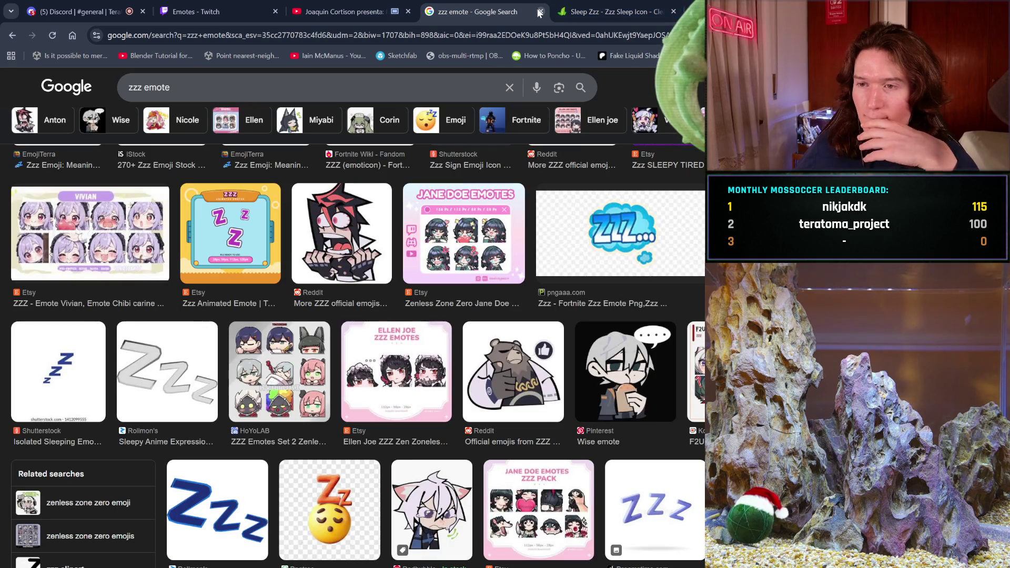
left_click(541, 11)
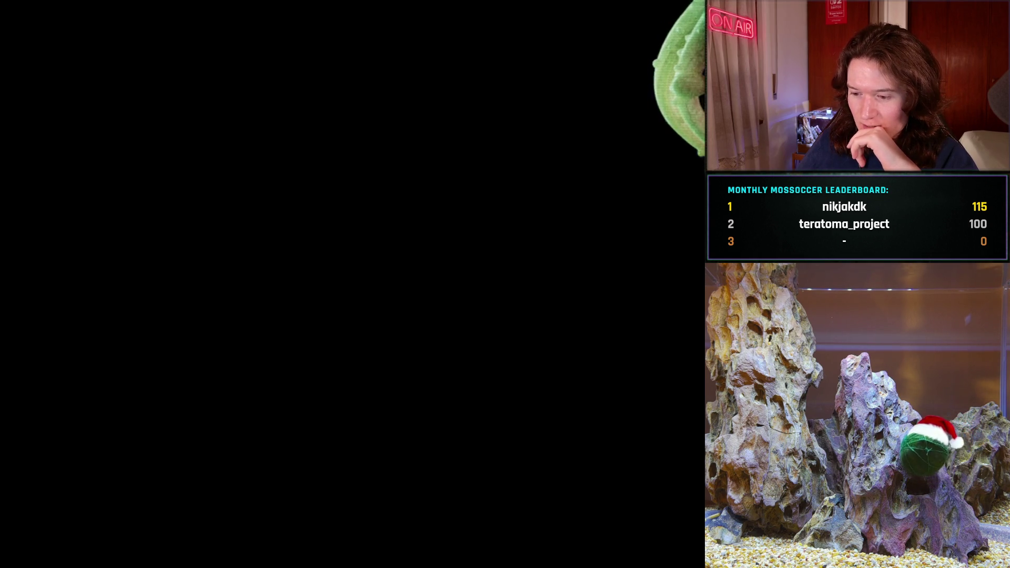
Switch back to the Emotes - Twitch tab showing the Bits Tier Emote upload dialog
key("ctrl+shift+Tab")
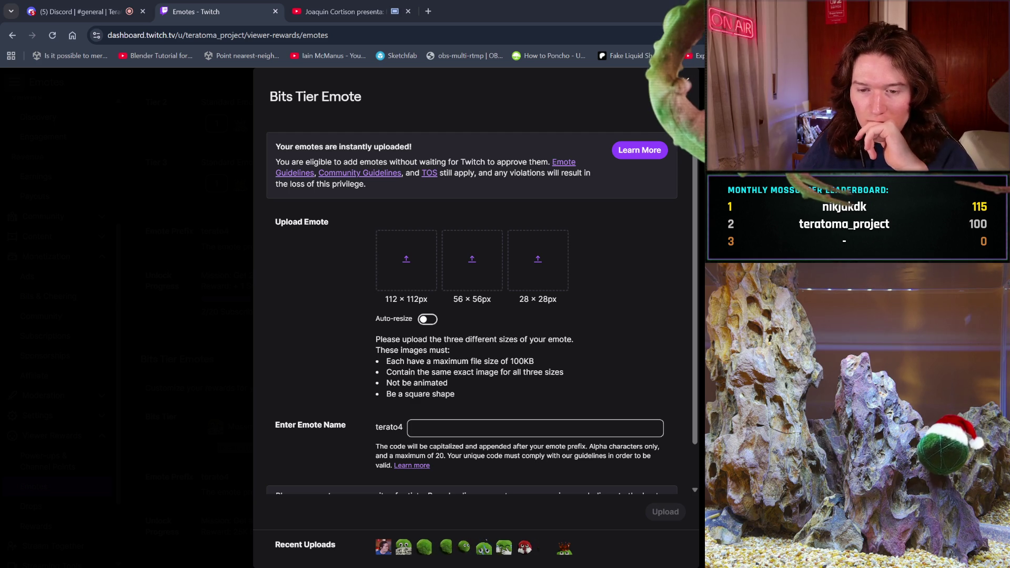
Drop in the 112×112 moss image, name the emote 'Mosslep', then bring up the Discord tab
left_click_drag(258, 302, 386, 290)
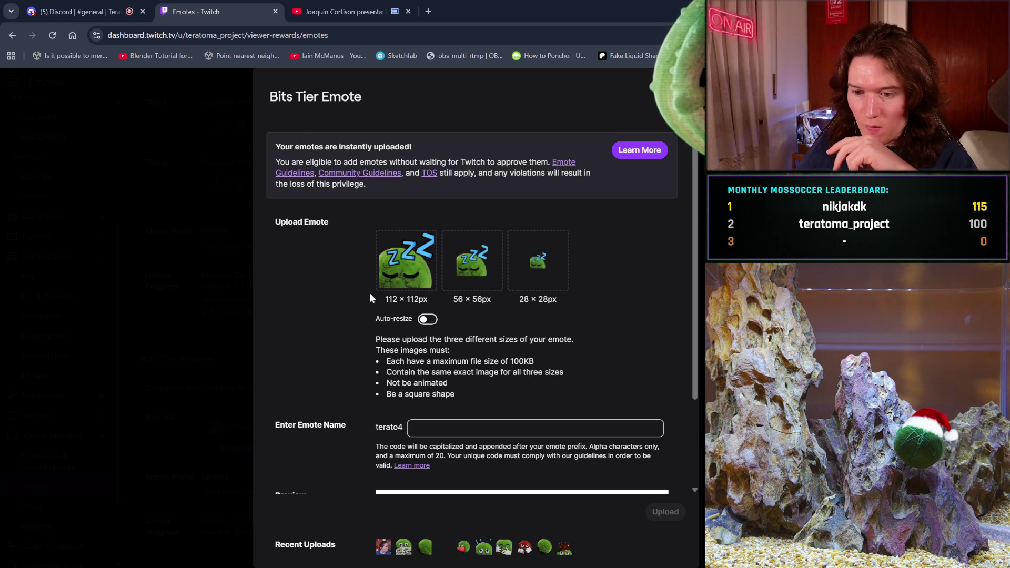
scroll(370, 292, "down", 2)
left_click(453, 319)
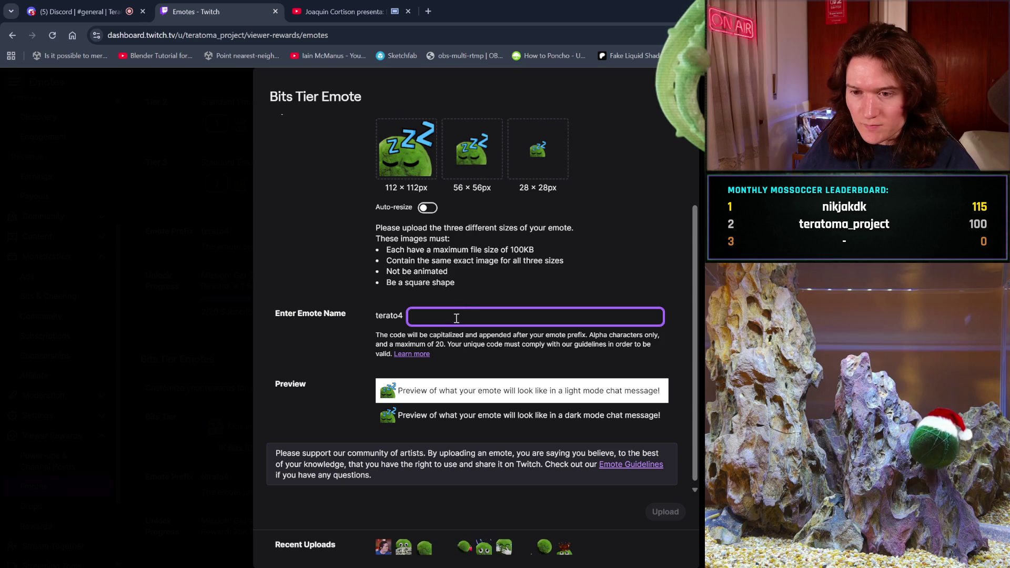
type("Moss")
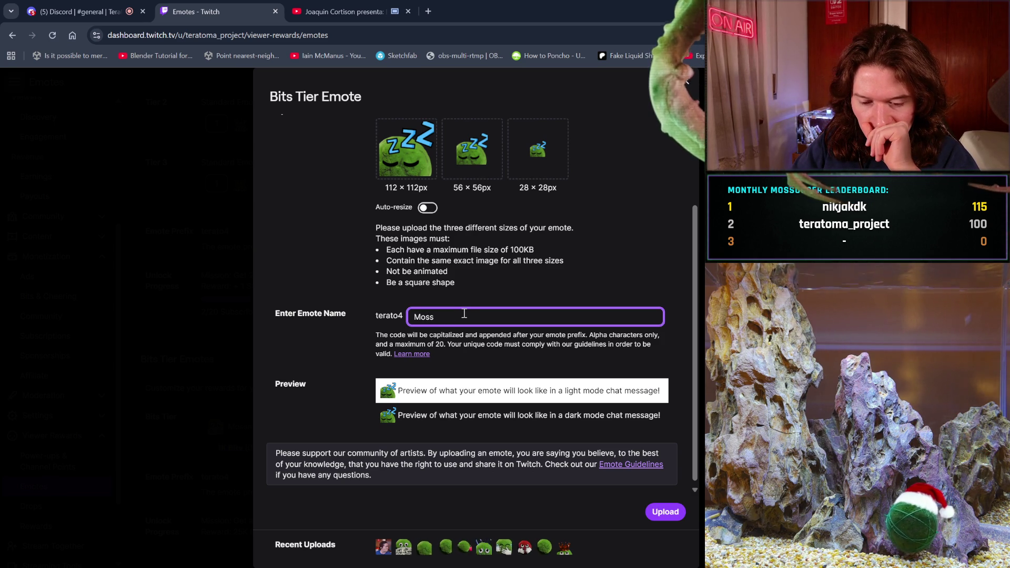
type("lep")
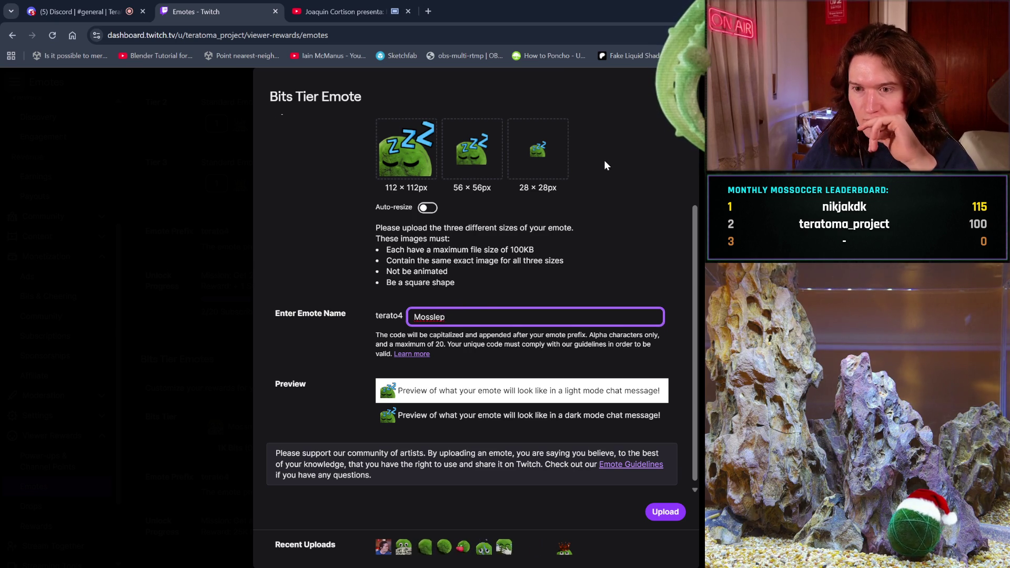
scroll(605, 160, "up", 3)
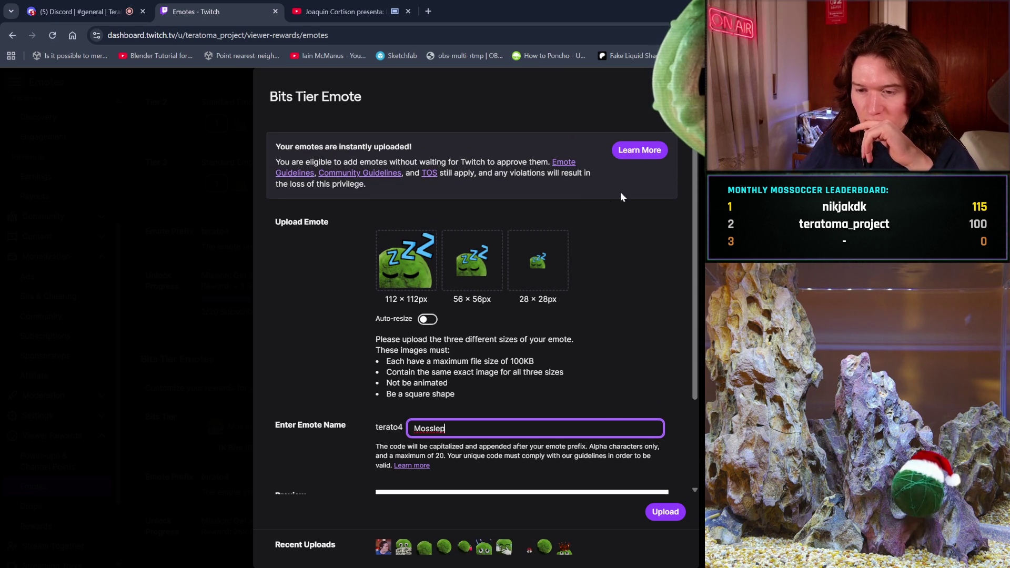
left_click(84, 11)
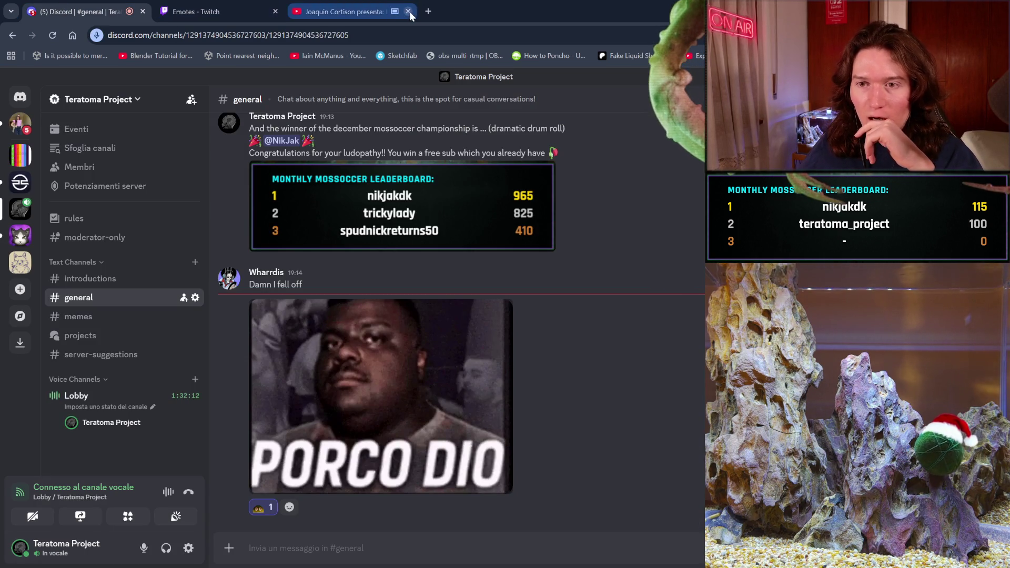
In a new tab, load Twitch via 'tw' and go to Creator Dashboard > Viewer Rewards > Emotes
left_click(424, 13)
type("tw")
key("Return")
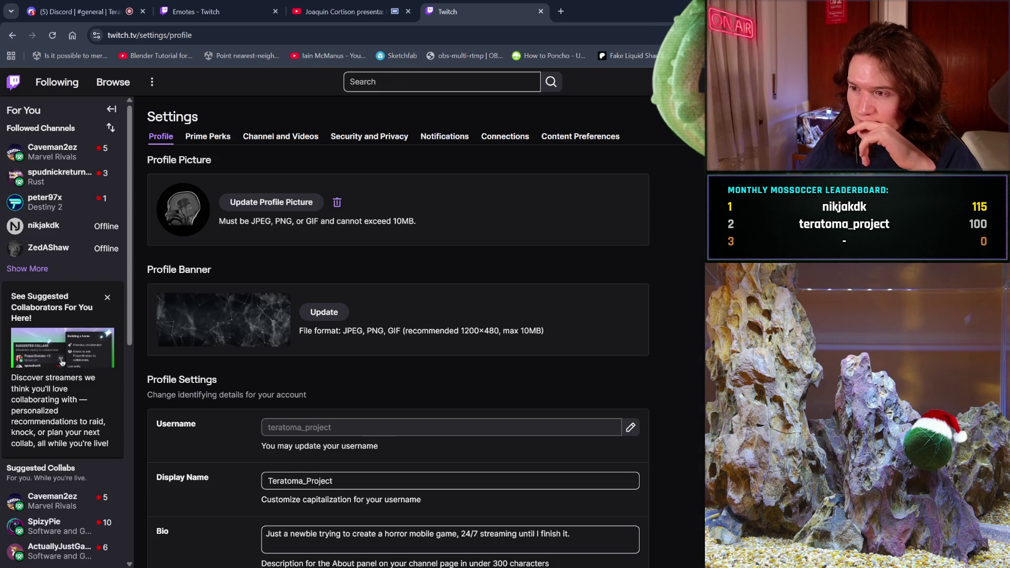
left_click(62, 361)
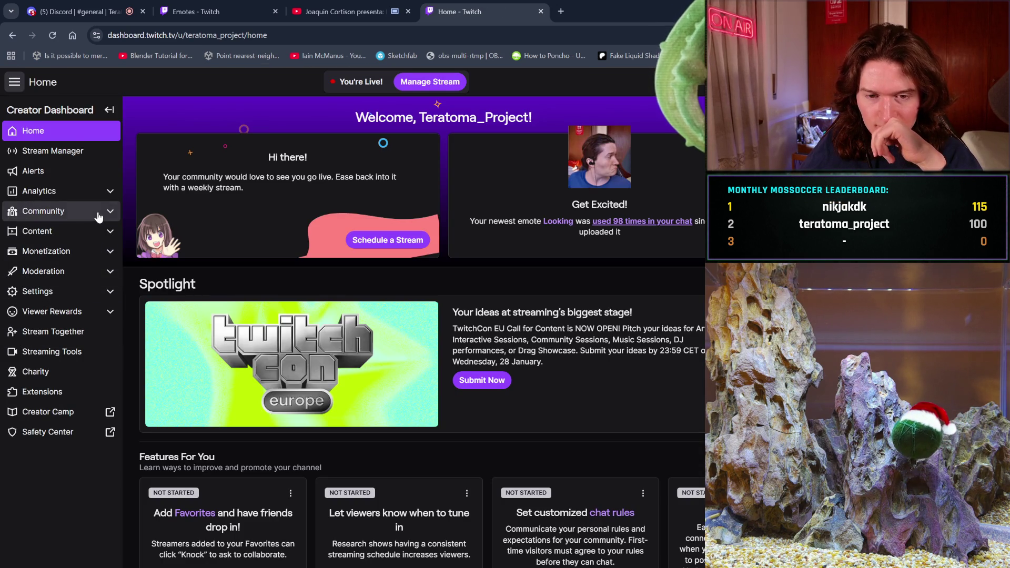
left_click(98, 214)
left_click(99, 194)
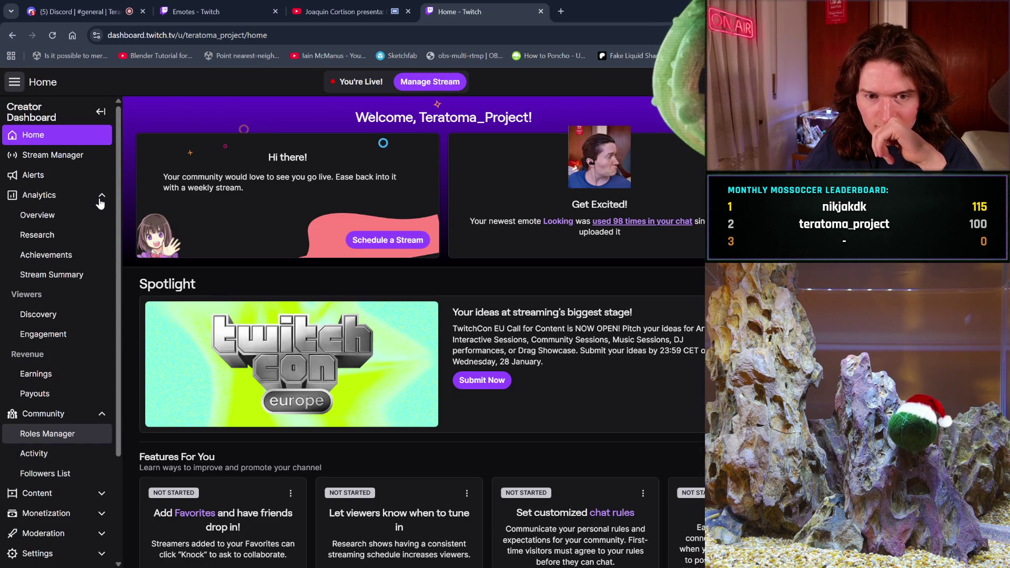
scroll(56, 447, "down", 3)
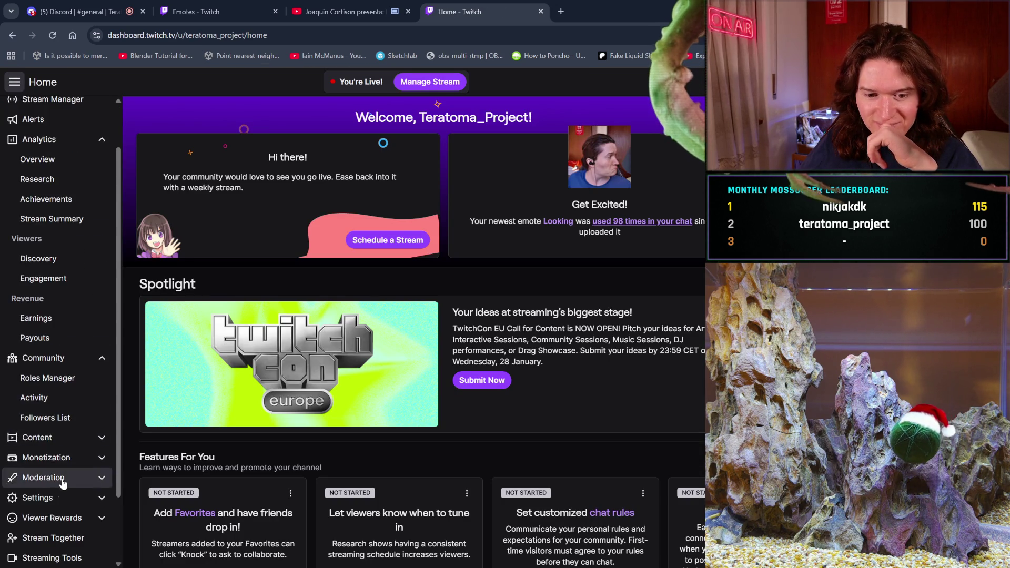
left_click(45, 463)
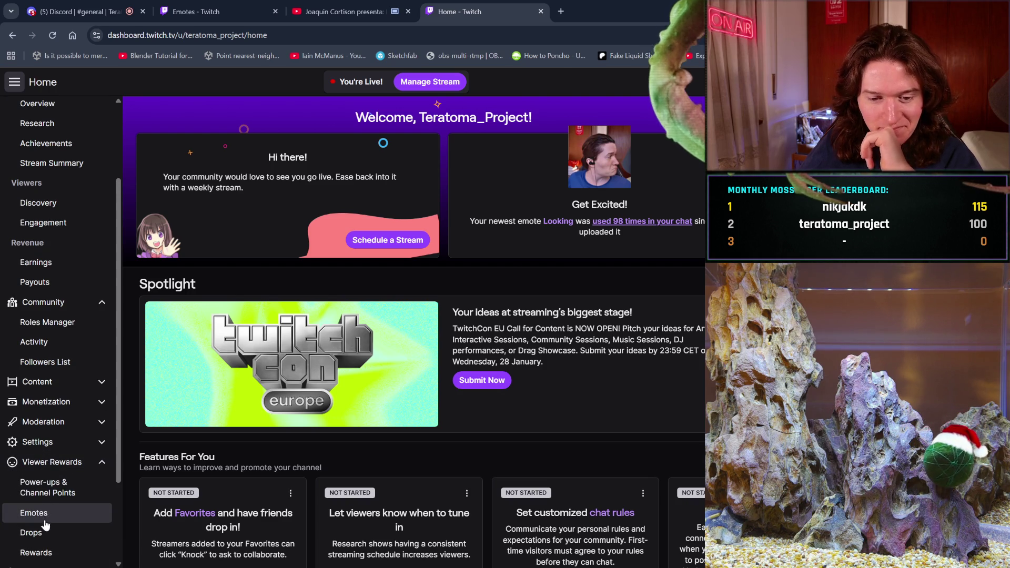
left_click(48, 519)
scroll(350, 316, "down", 2)
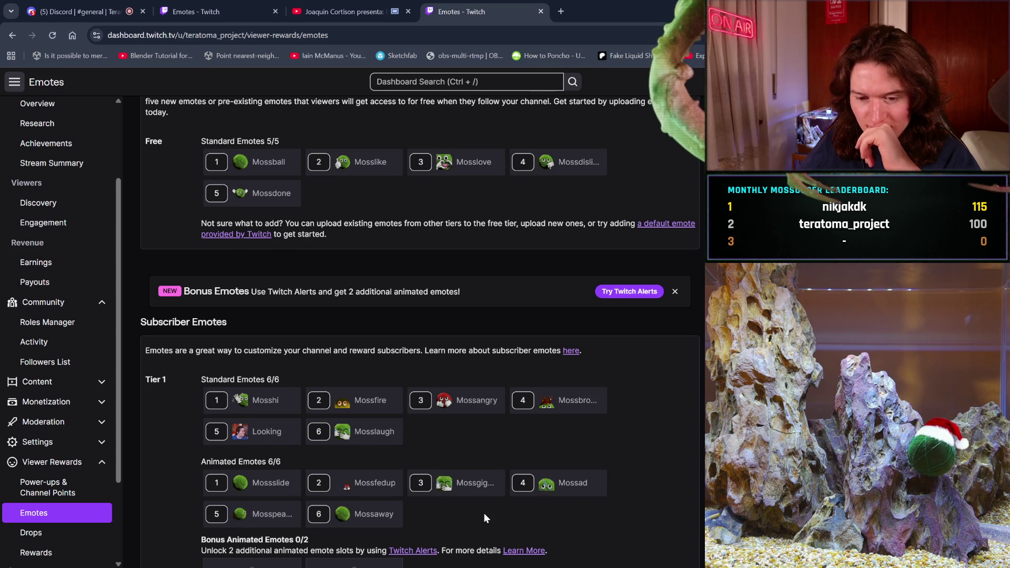
scroll(484, 513, "down", 1)
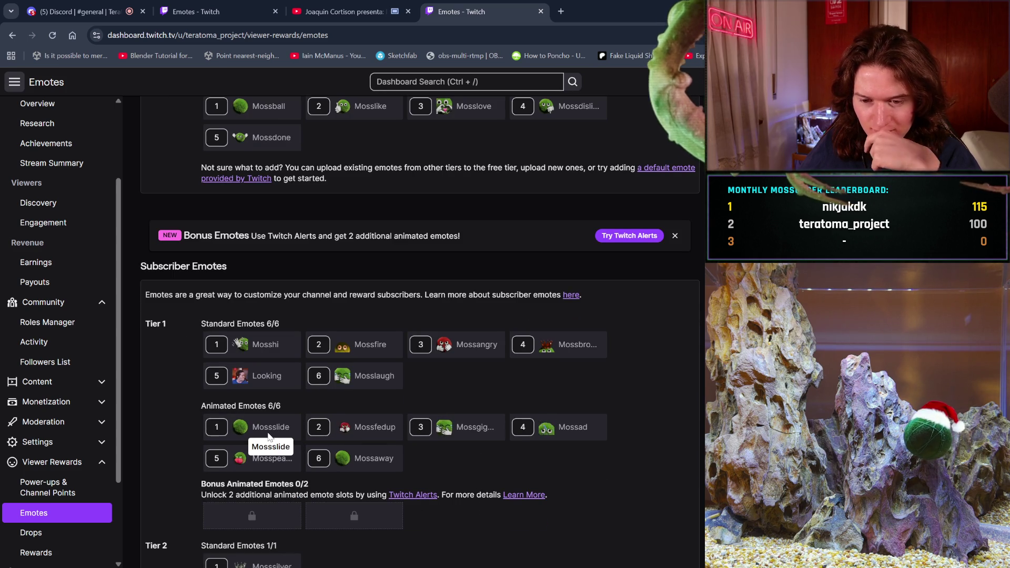
scroll(304, 340, "up", 3)
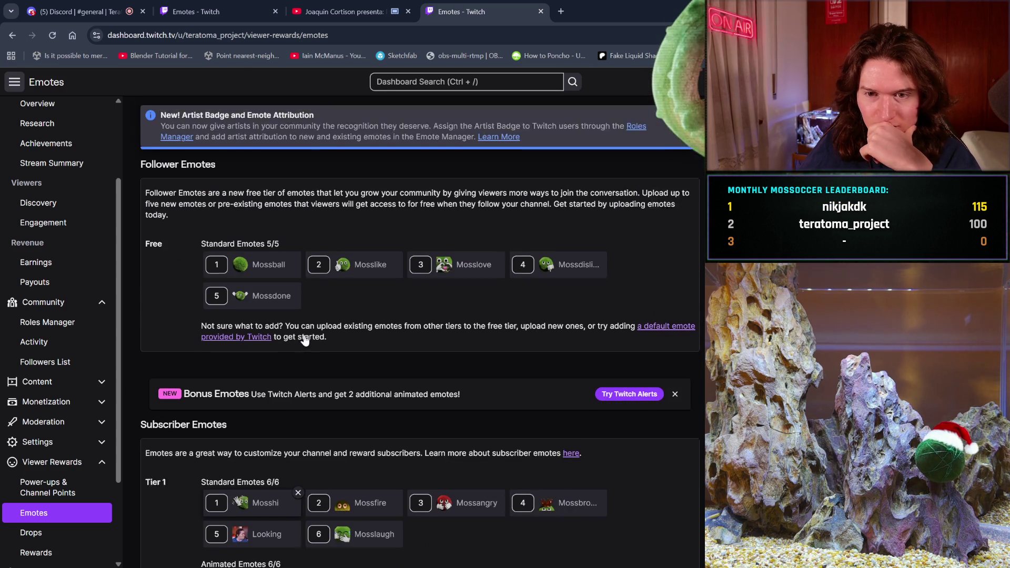
scroll(304, 340, "down", 1)
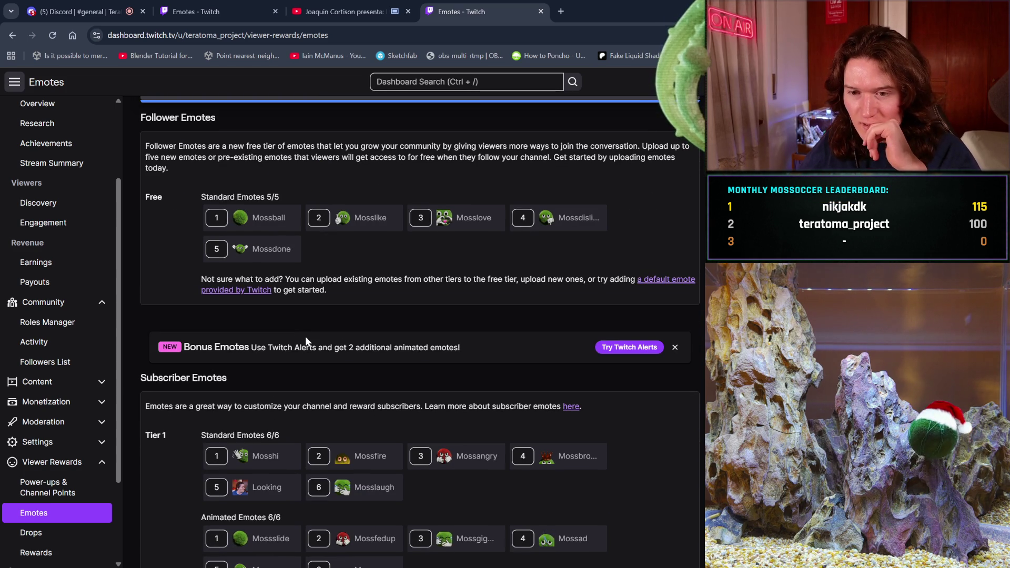
scroll(310, 342, "down", 4)
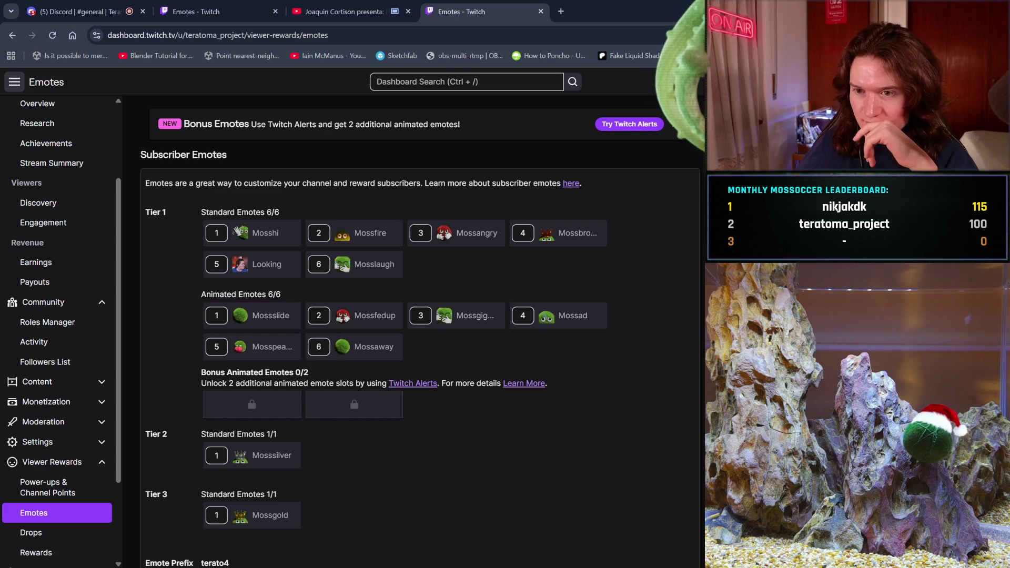
scroll(614, 207, "up", 2)
scroll(615, 206, "down", 2)
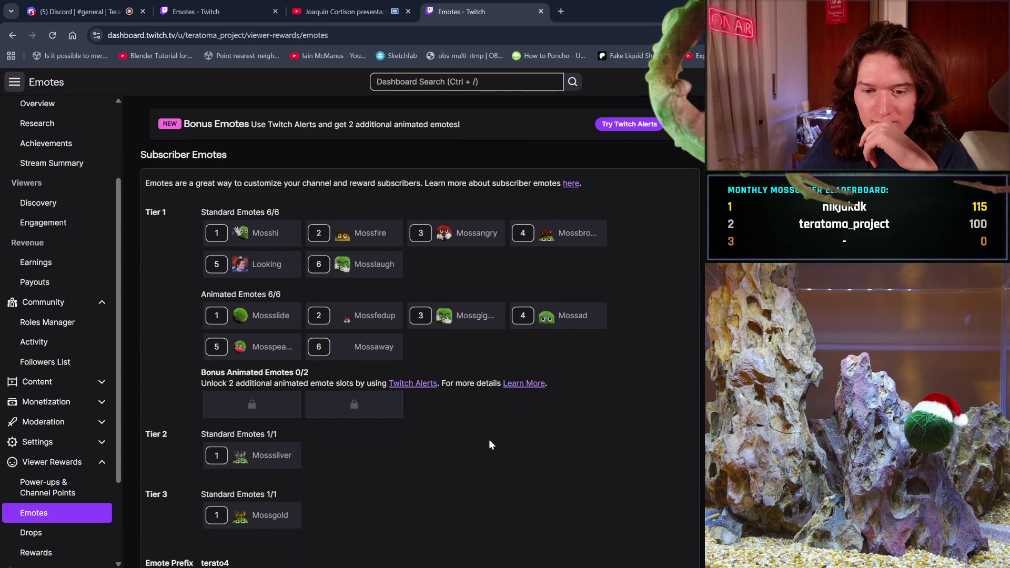
scroll(509, 412, "down", 5)
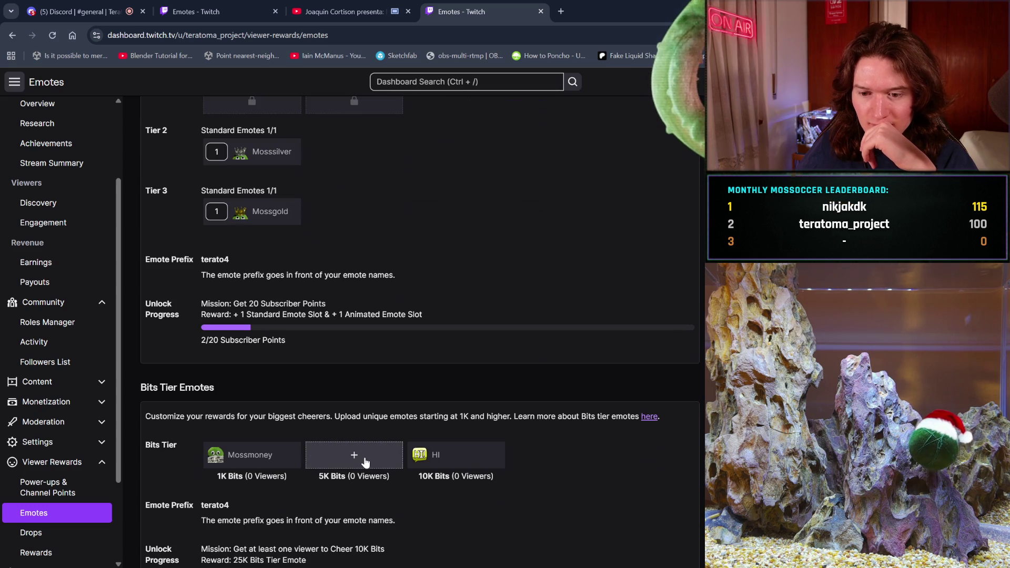
left_click(215, 7)
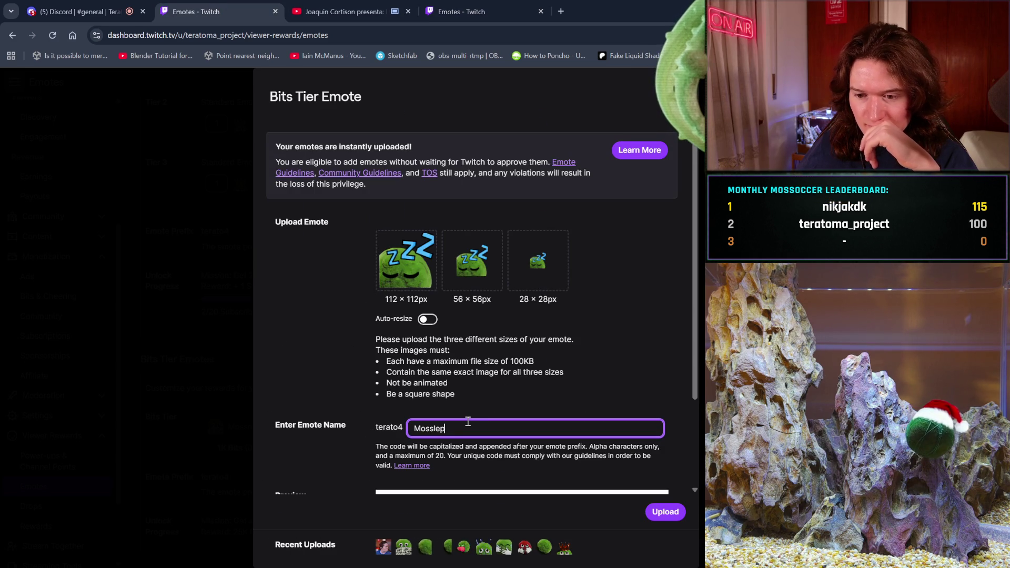
Correct the emote name to 'Mossleep' and review the upload form
key("BackSpace")
type("ep")
scroll(470, 421, "down", 2)
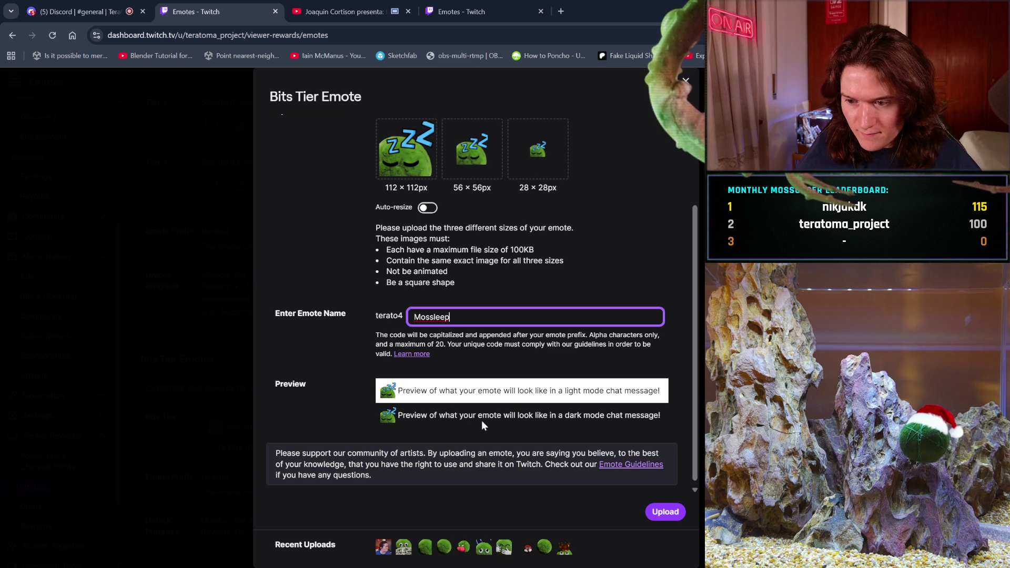
scroll(482, 422, "down", 1)
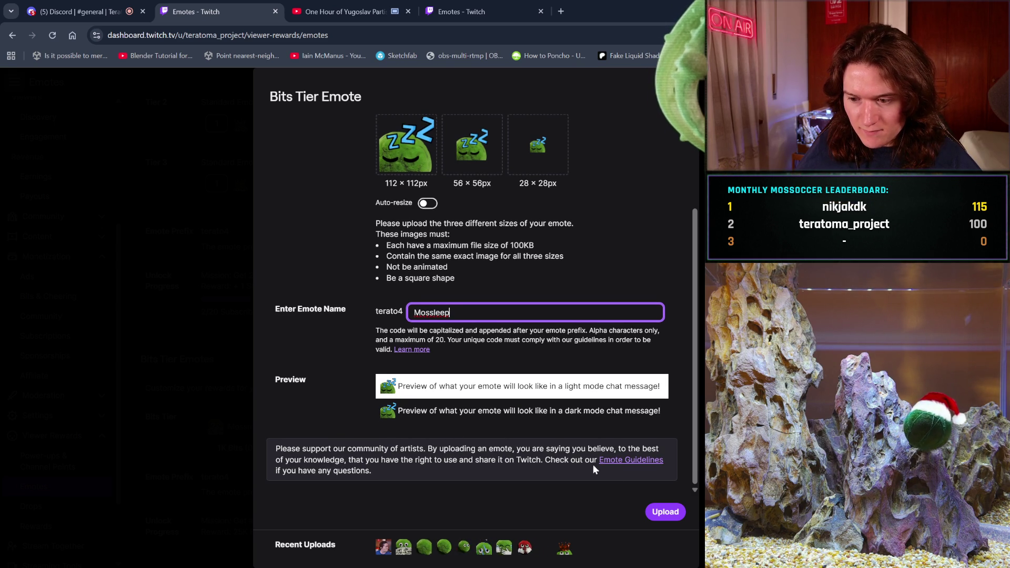
scroll(588, 436, "up", 2)
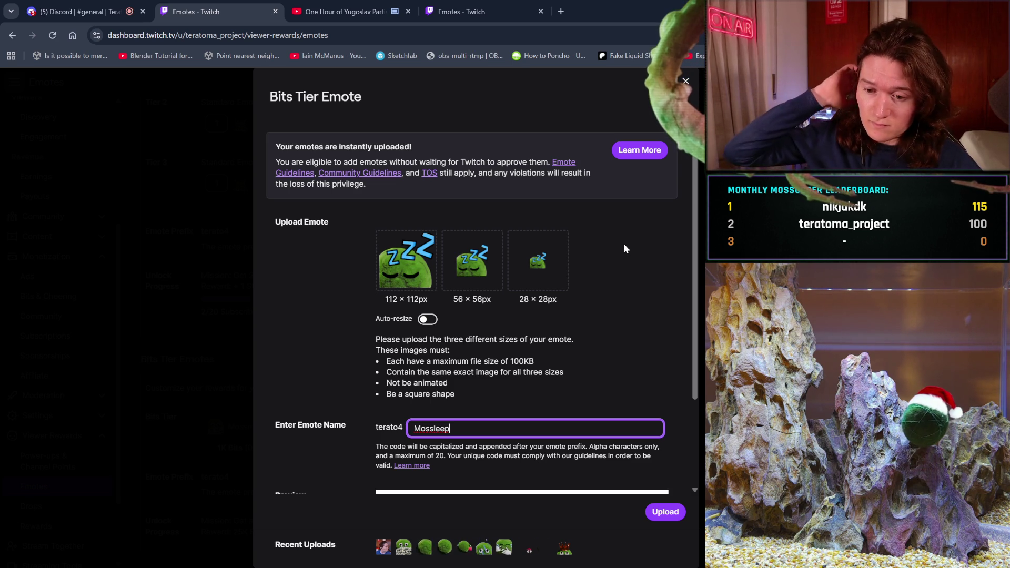
scroll(573, 308, "down", 3)
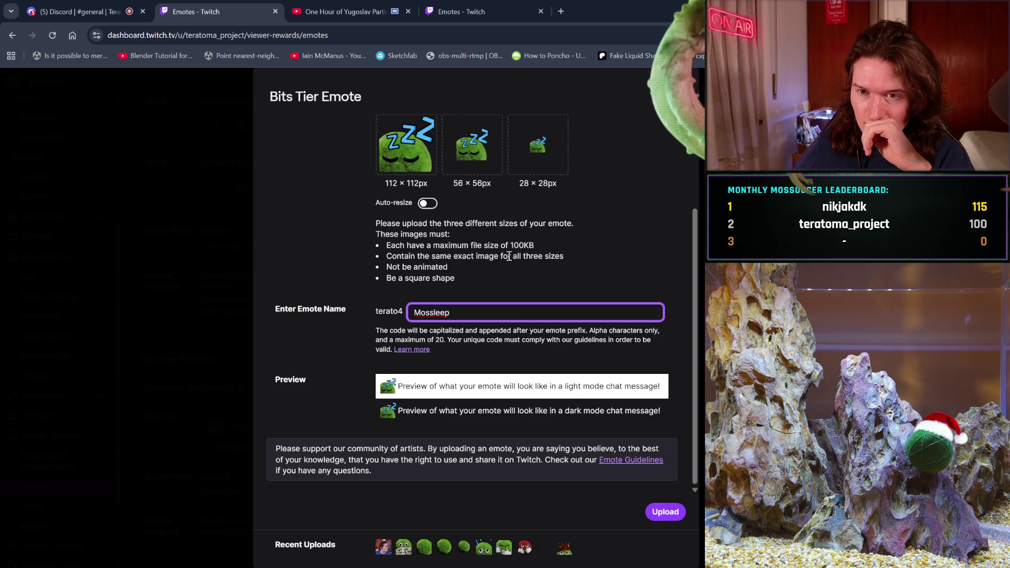
Check the emotes page in the other tab, then return and upload Mossleep to the 5K Bits slot
left_click(482, 5)
scroll(415, 276, "up", 4)
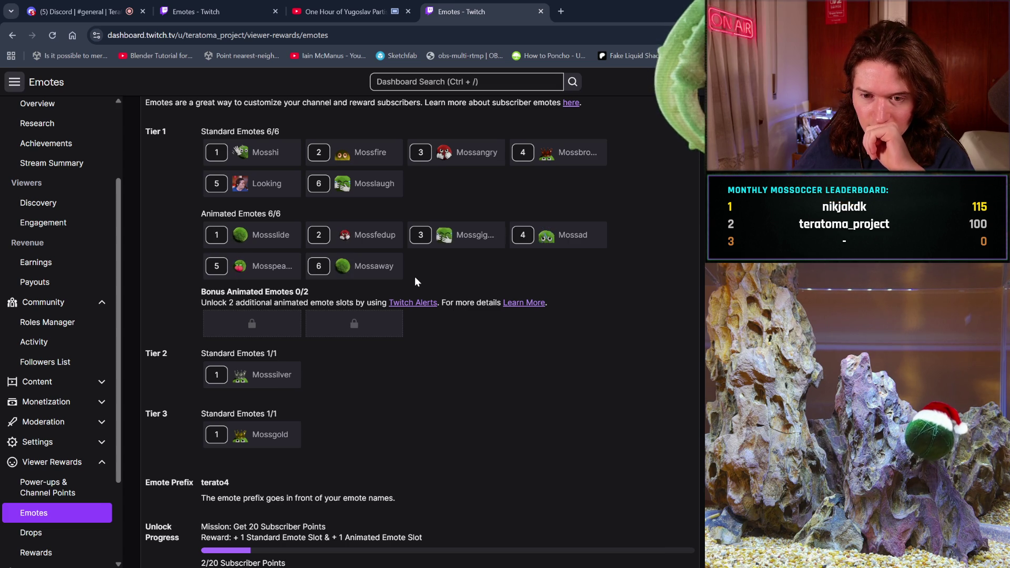
left_click(230, 11)
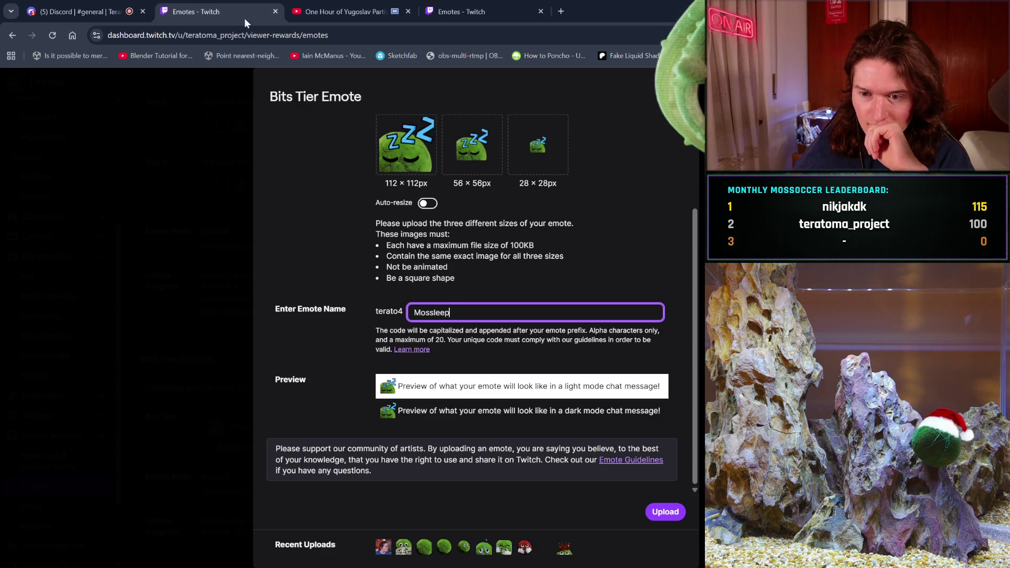
type("s")
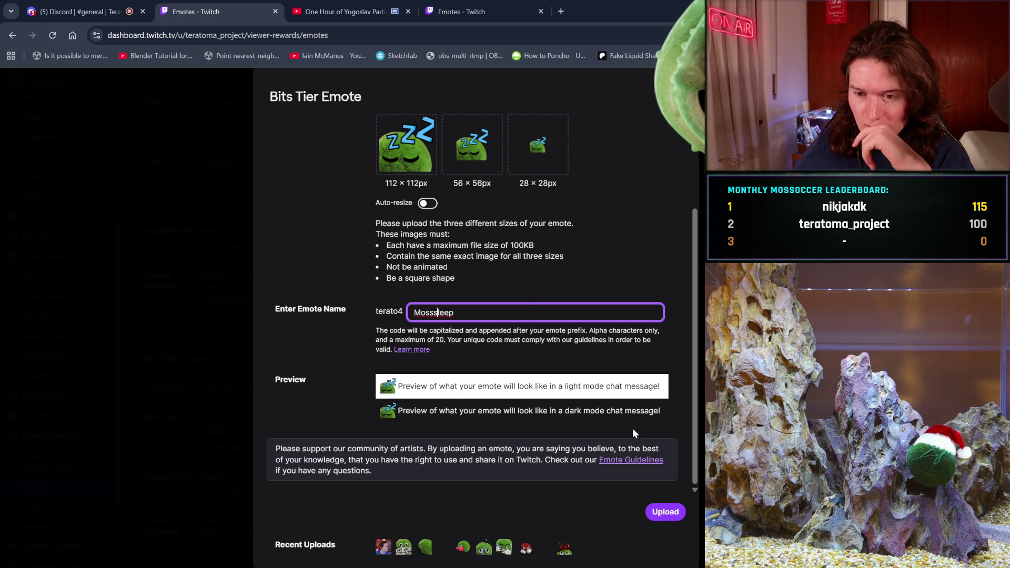
key("BackSpace")
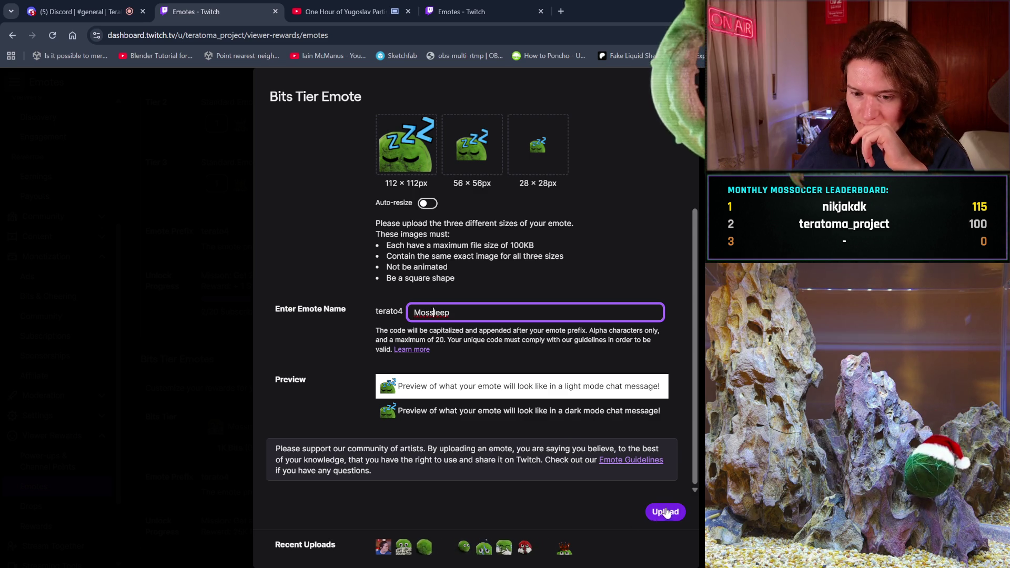
left_click(666, 512)
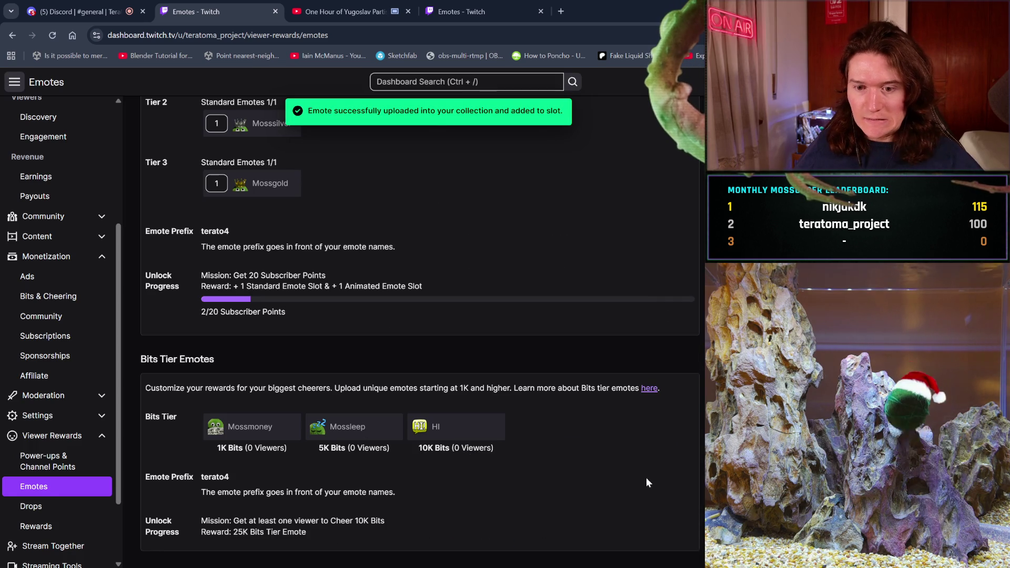
Remove Mossmoney from the 1K Bits slot and Mossleep from the 5K slot
left_click_drag(341, 427, 262, 434)
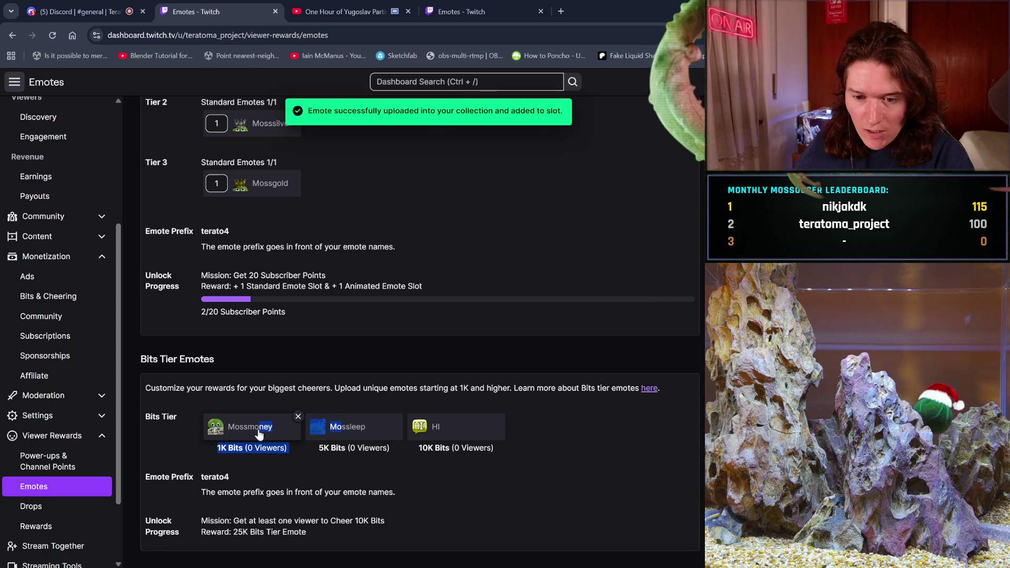
left_click(262, 434)
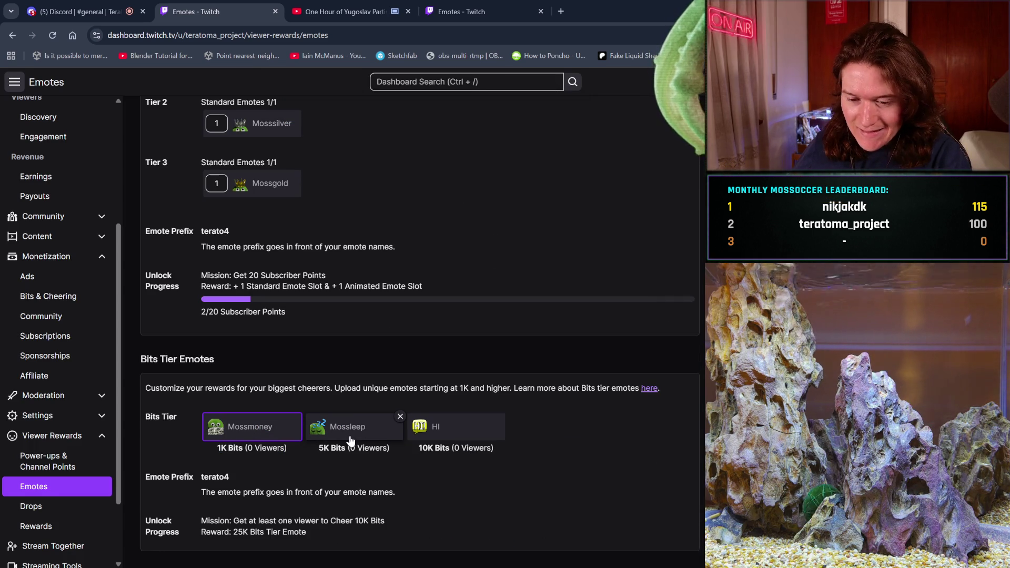
left_click(297, 417)
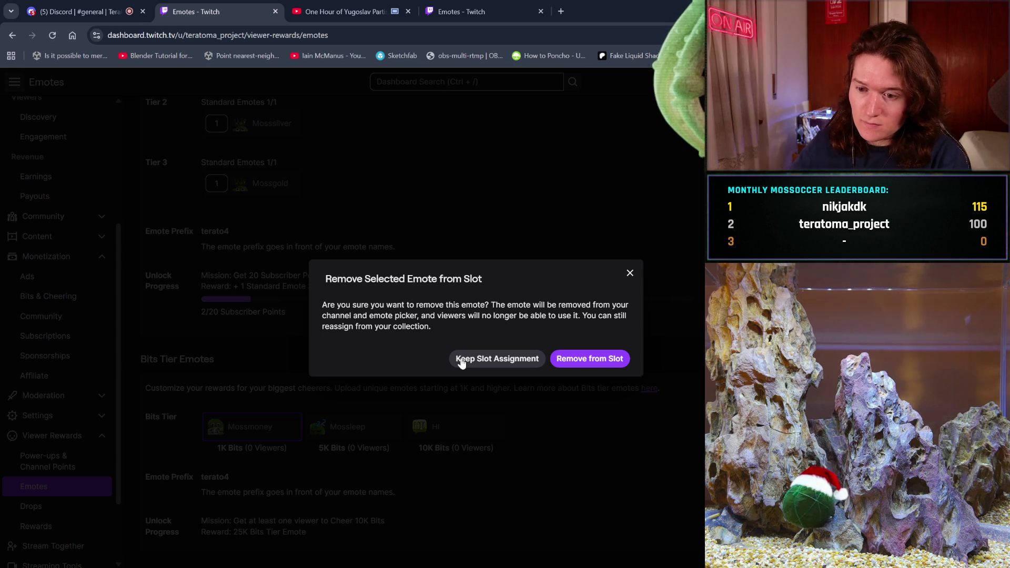
left_click(571, 361)
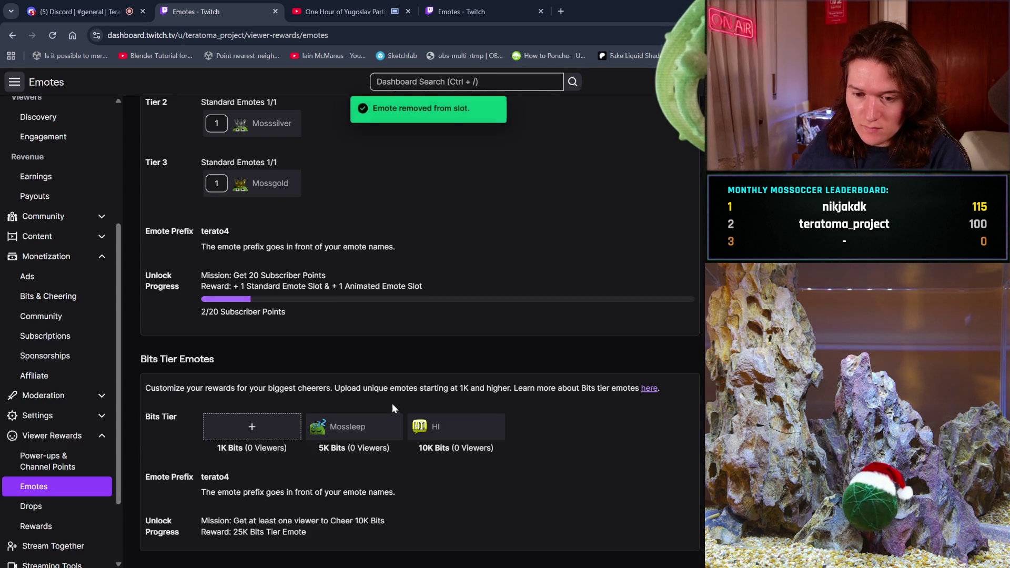
left_click(401, 419)
left_click(590, 359)
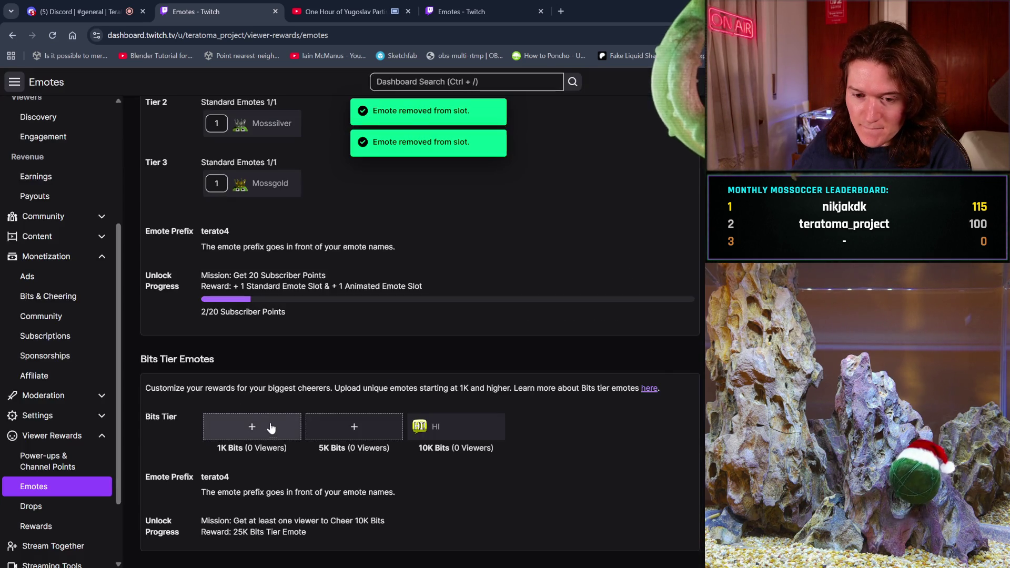
Open and dismiss the upload forms for the 1K and 5K slots, leaving both empty
left_click(270, 416)
scroll(337, 319, "down", 1)
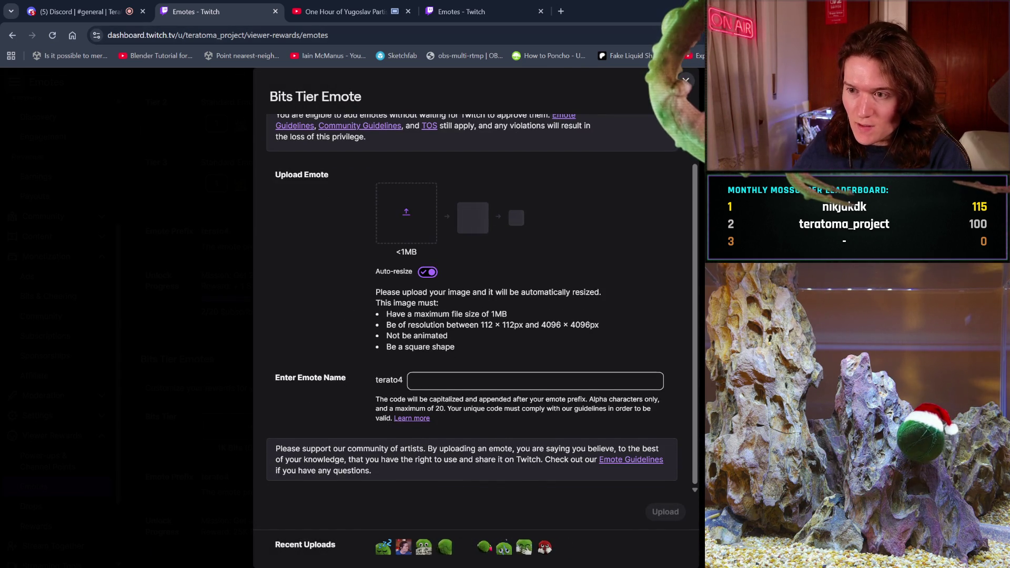
left_click(688, 77)
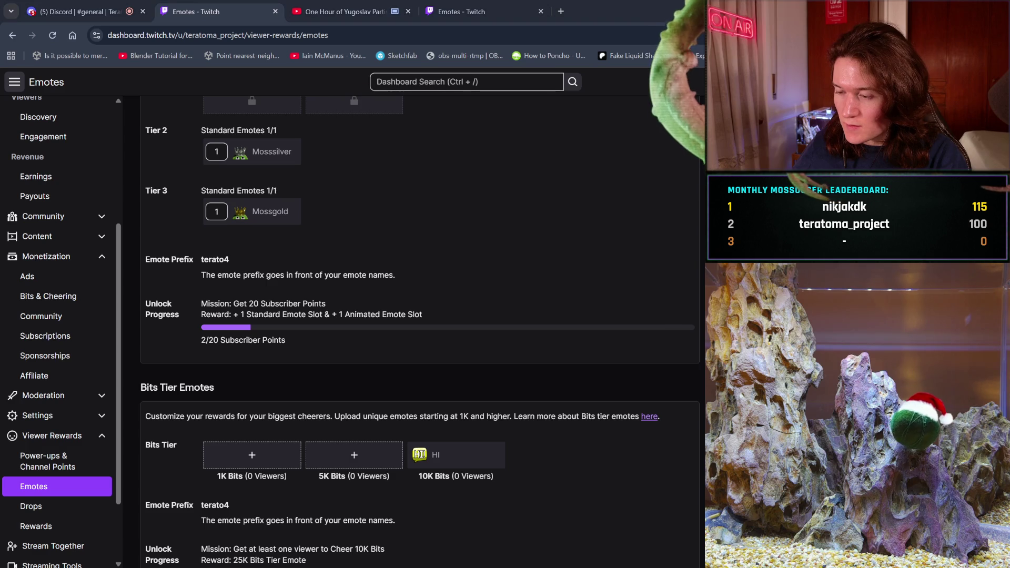
left_click_drag(419, 476, 387, 560)
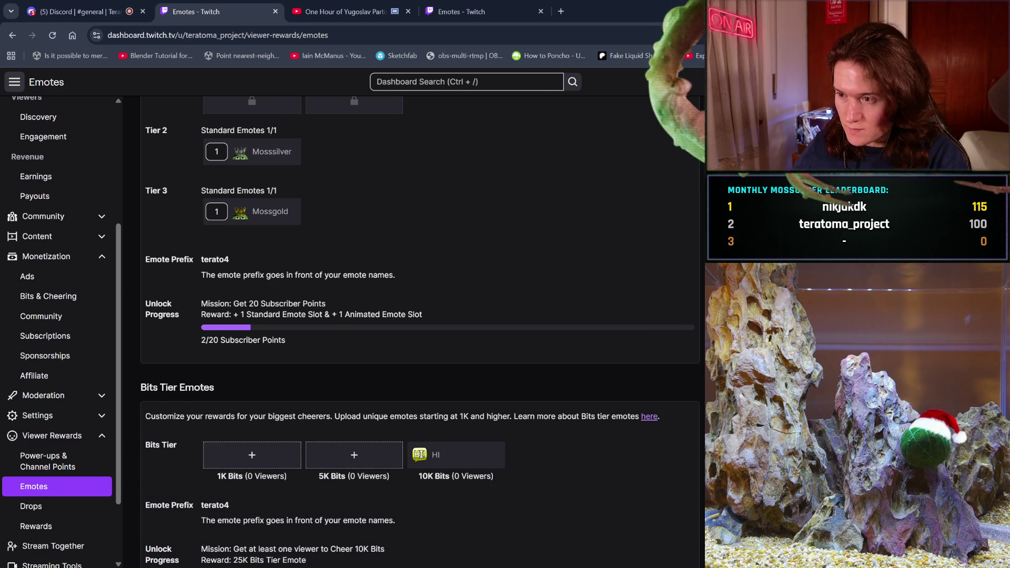
mouse_move(316, 559)
left_mouse_down()
mouse_move(699, 293)
mouse_move(354, 453)
mouse_move(614, 463)
left_mouse_up()
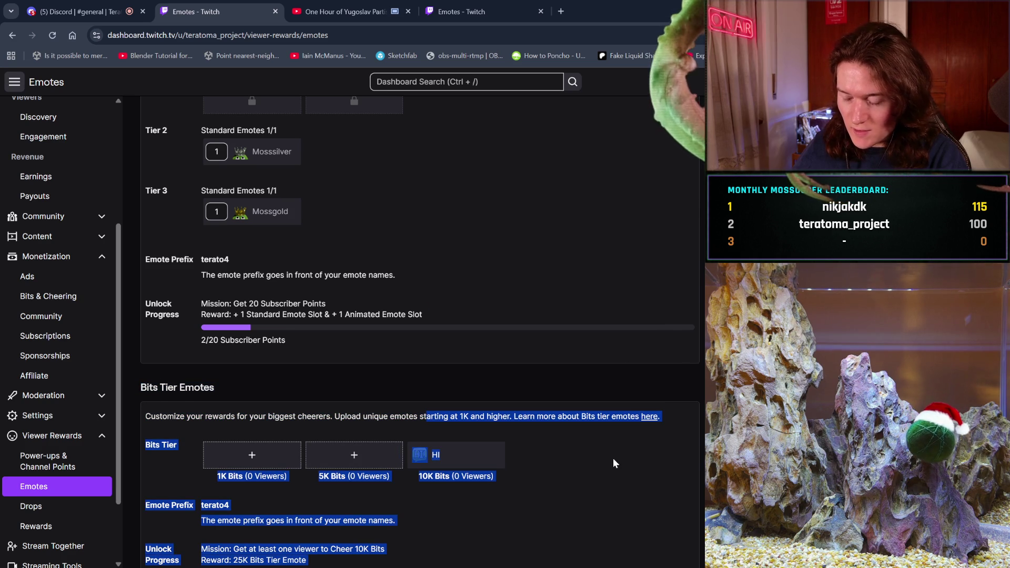
left_click(614, 463)
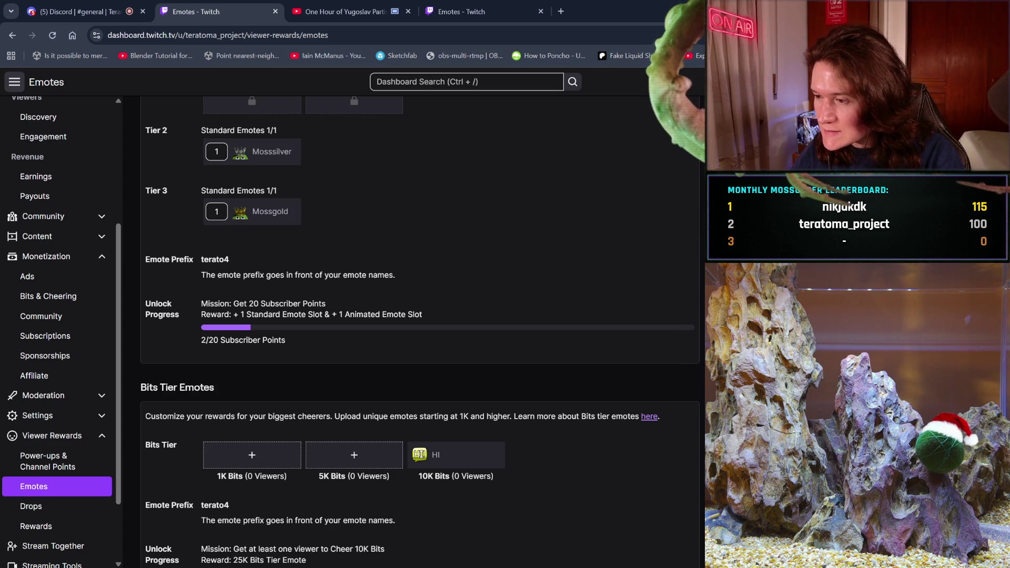
left_click(326, 463)
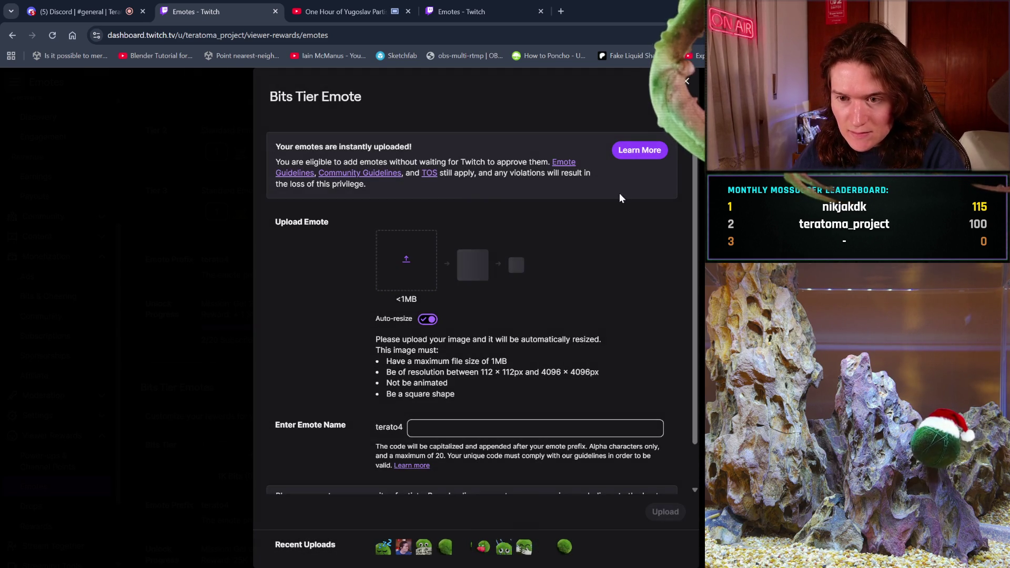
key("Escape")
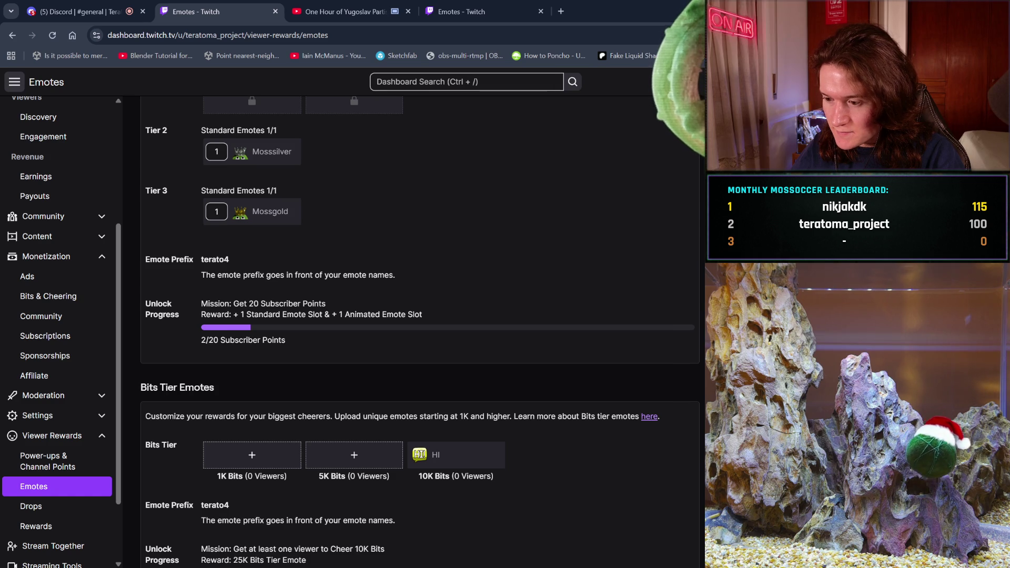
scroll(421, 331, "down", 1)
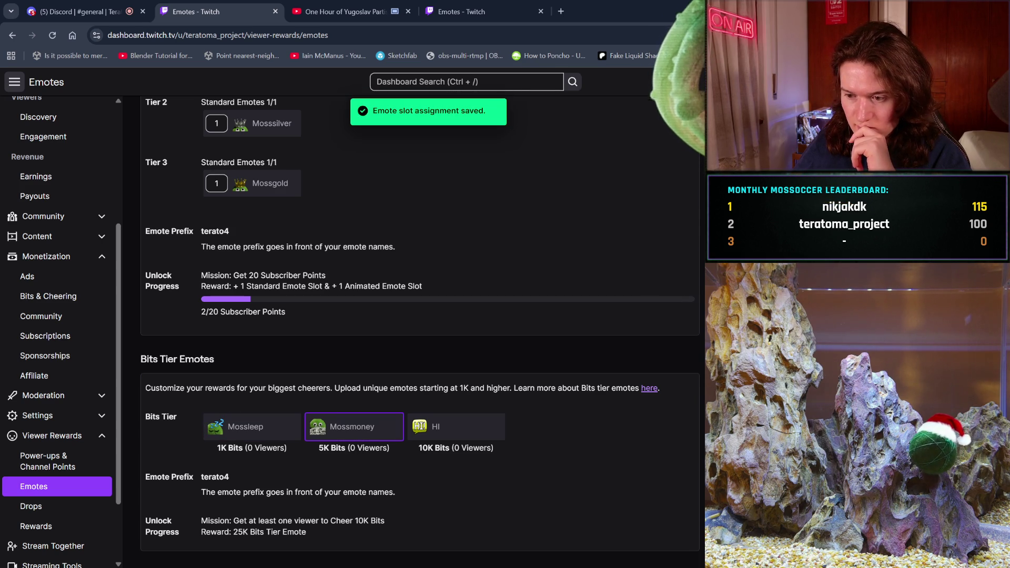
Review the Bits emote tiers across both Twitch tabs, then switch to the Yugoslav Partisan music video
scroll(571, 369, "up", 10)
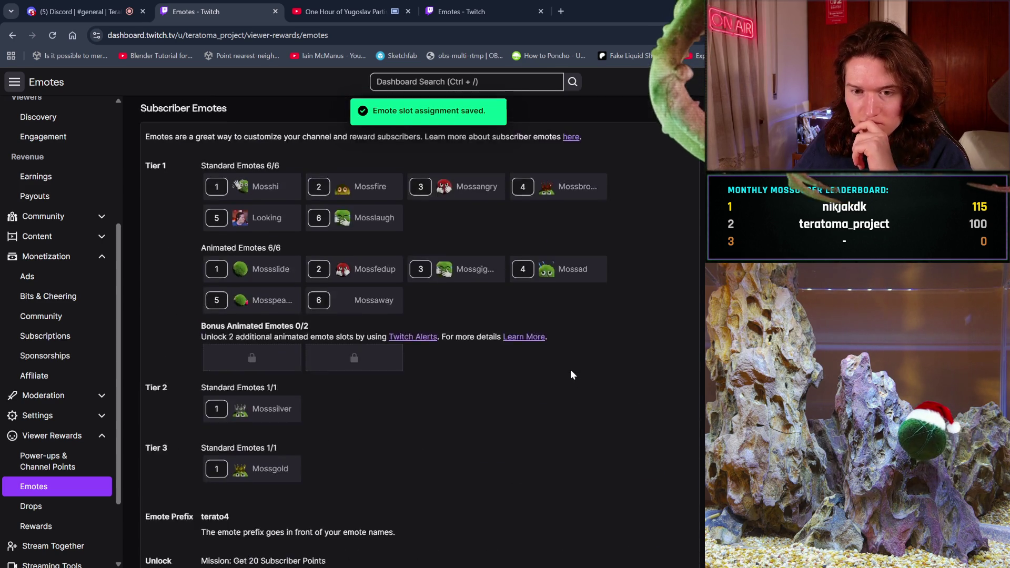
scroll(574, 369, "down", 10)
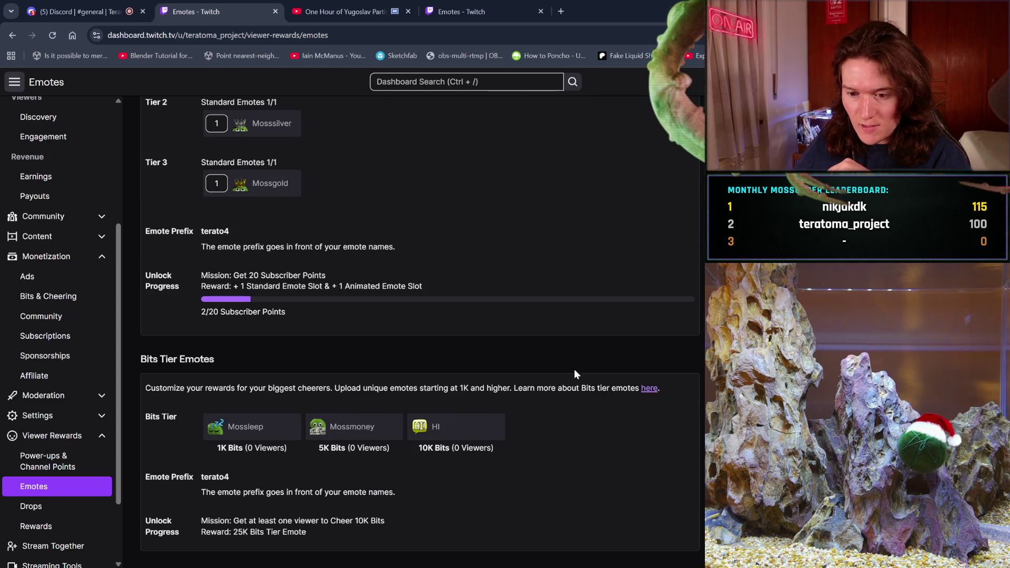
scroll(605, 342, "up", 1)
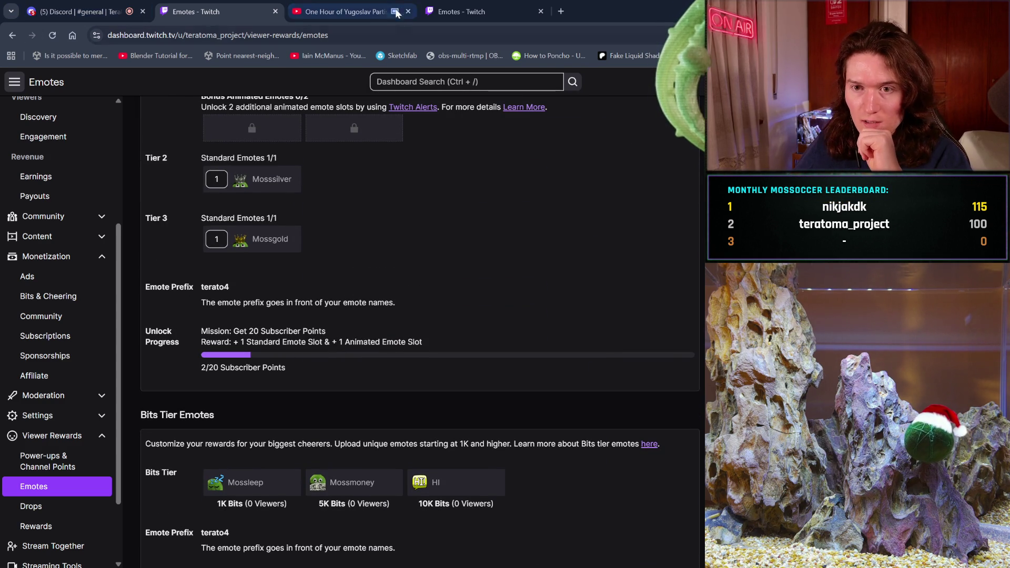
left_click(494, 11)
left_click(253, 7)
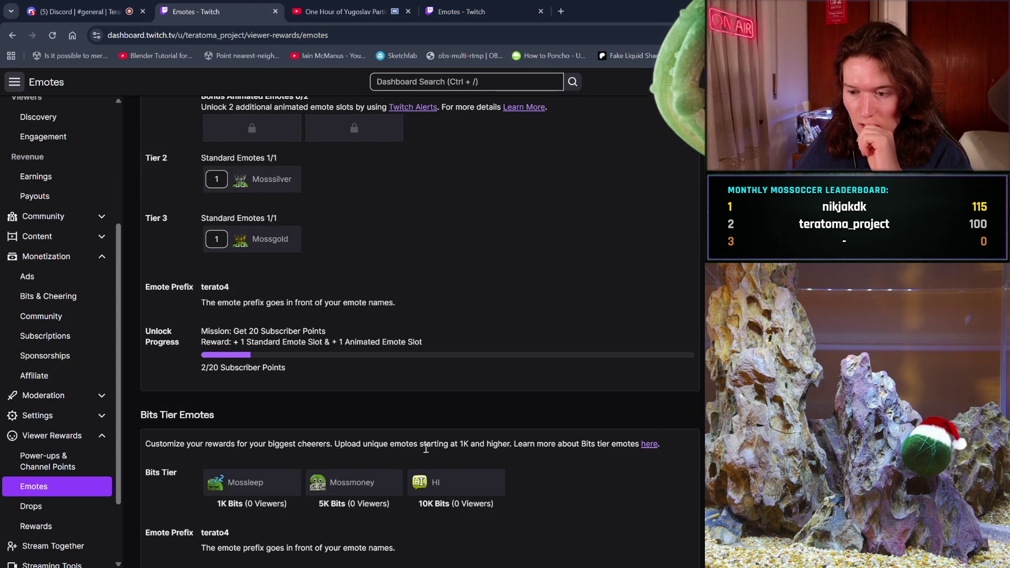
scroll(280, 447, "up", 6)
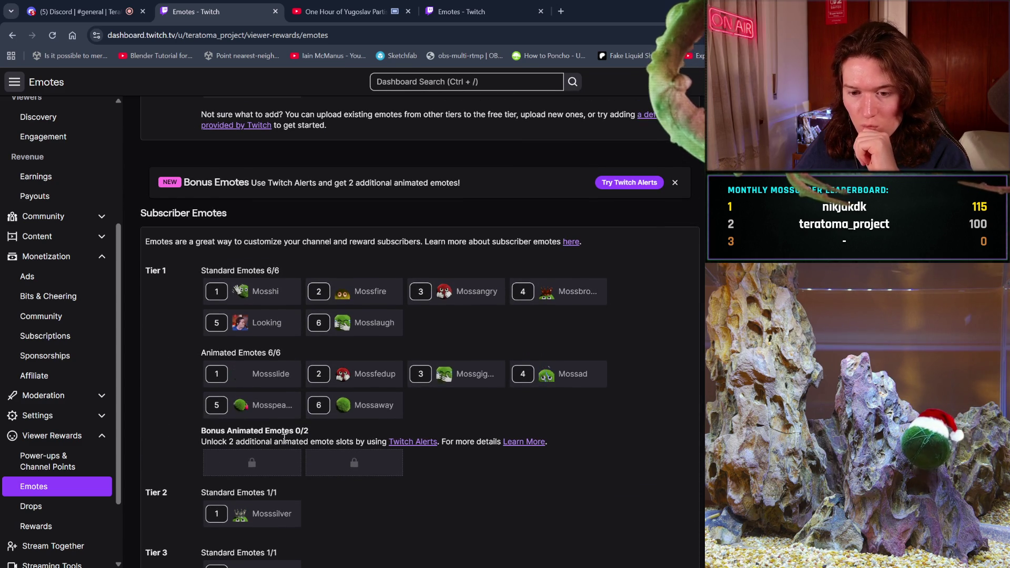
scroll(704, 464, "down", 2)
scroll(705, 464, "down", 1)
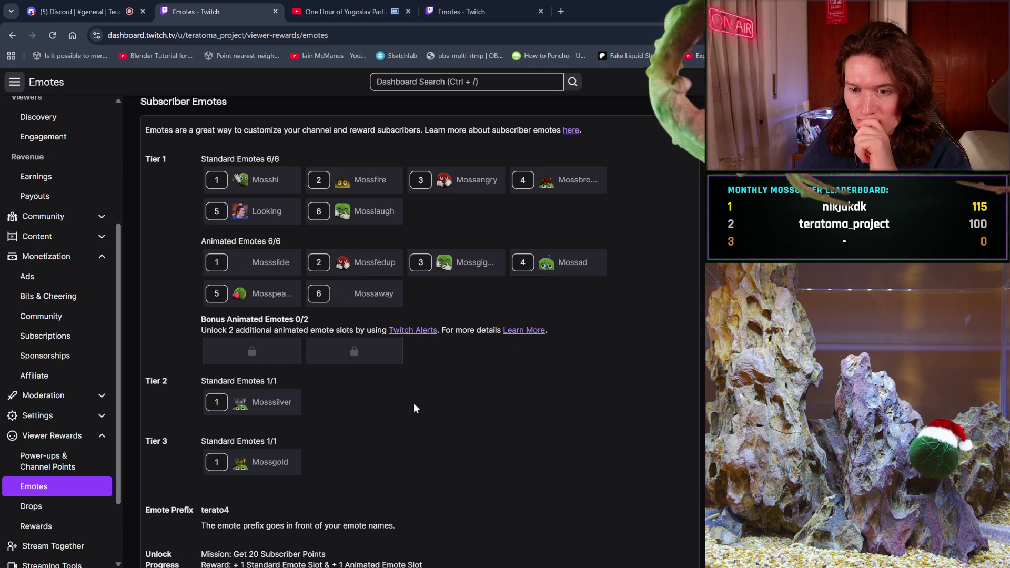
scroll(315, 500, "down", 4)
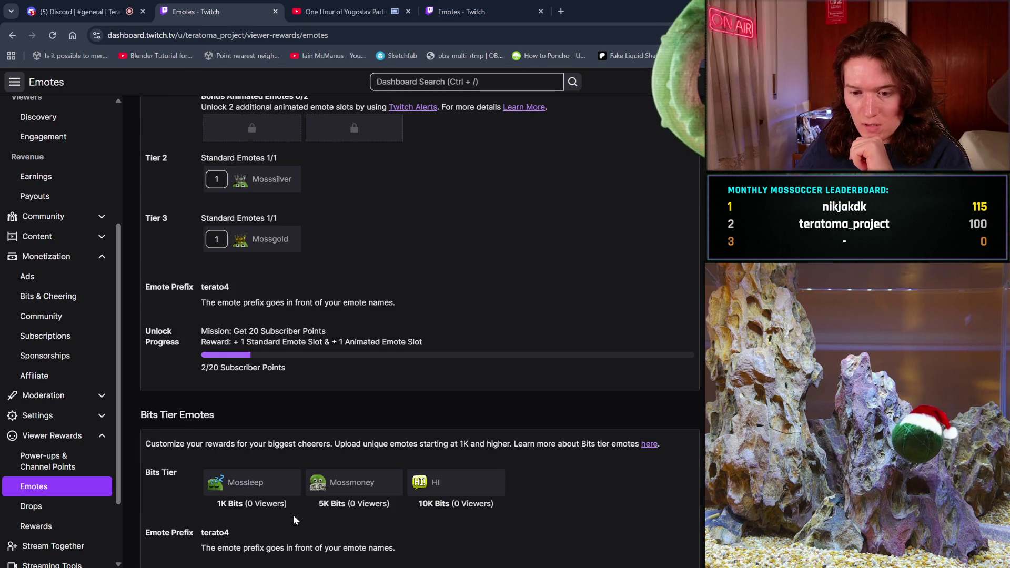
scroll(293, 516, "up", 4)
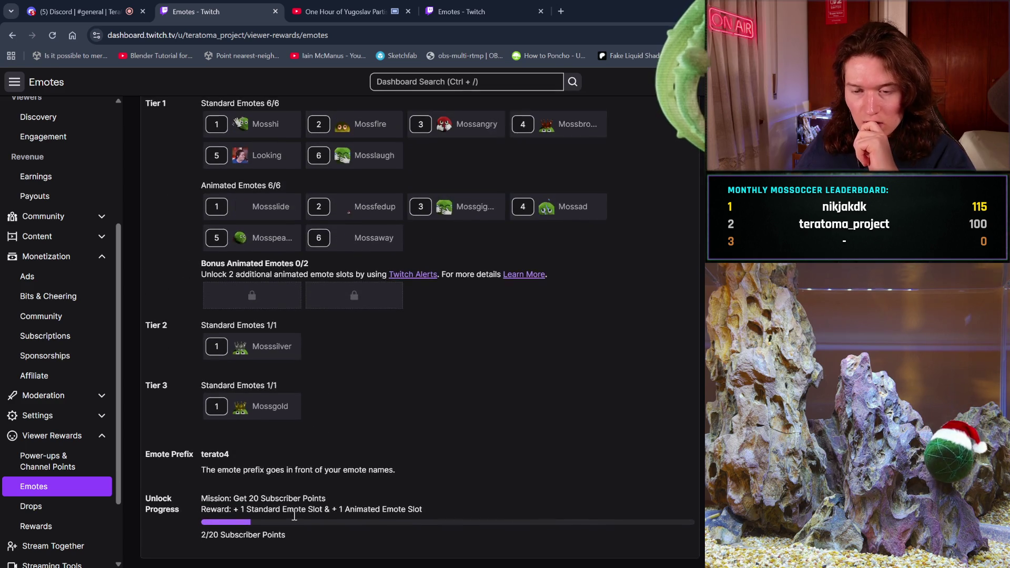
scroll(294, 516, "up", 3)
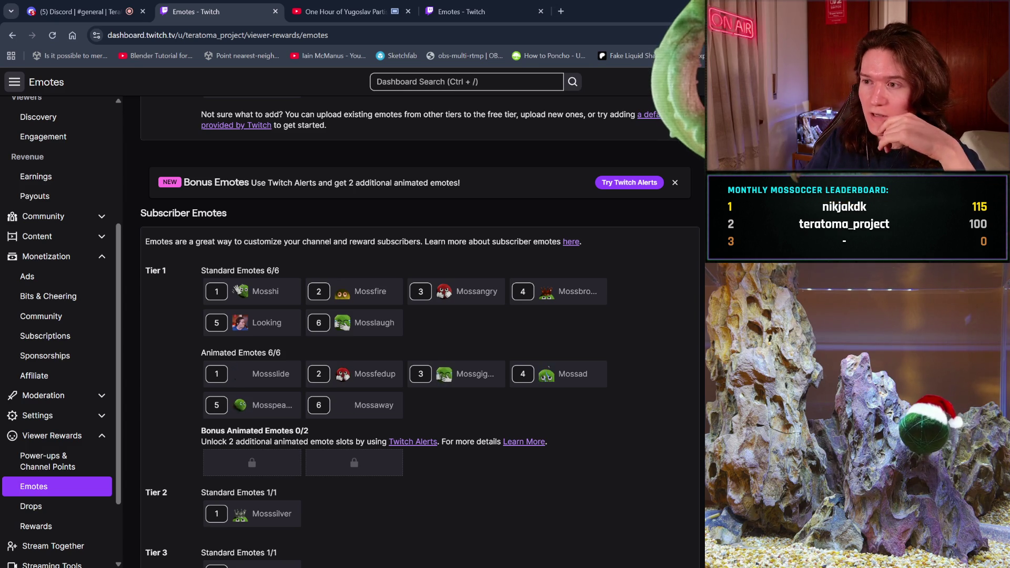
left_click(342, 11)
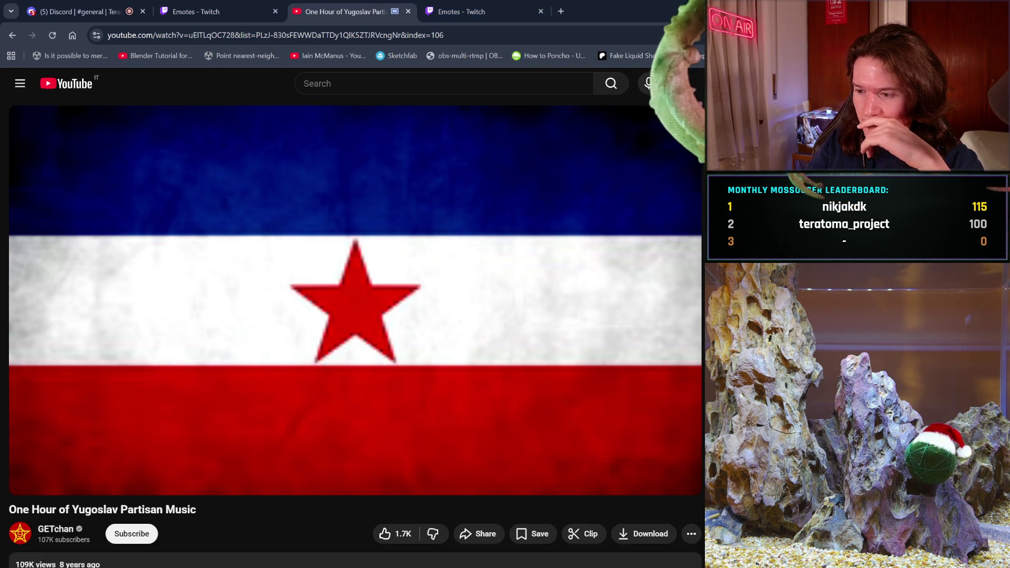
Skip to the next playlist video and reload the second Twitch emotes tab
key("shift+n")
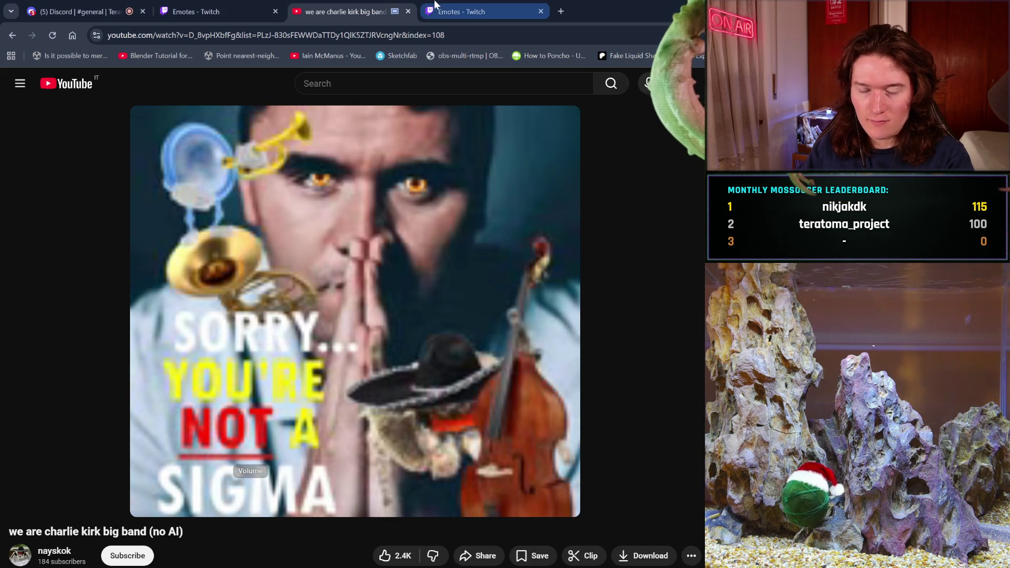
left_click(452, 11)
scroll(327, 229, "down", 3)
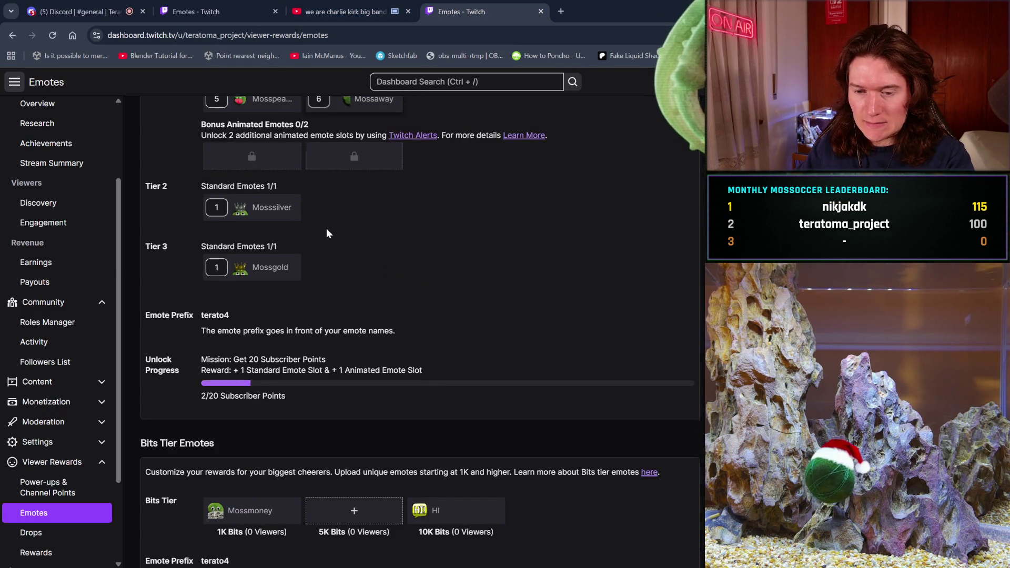
scroll(330, 234, "down", 1)
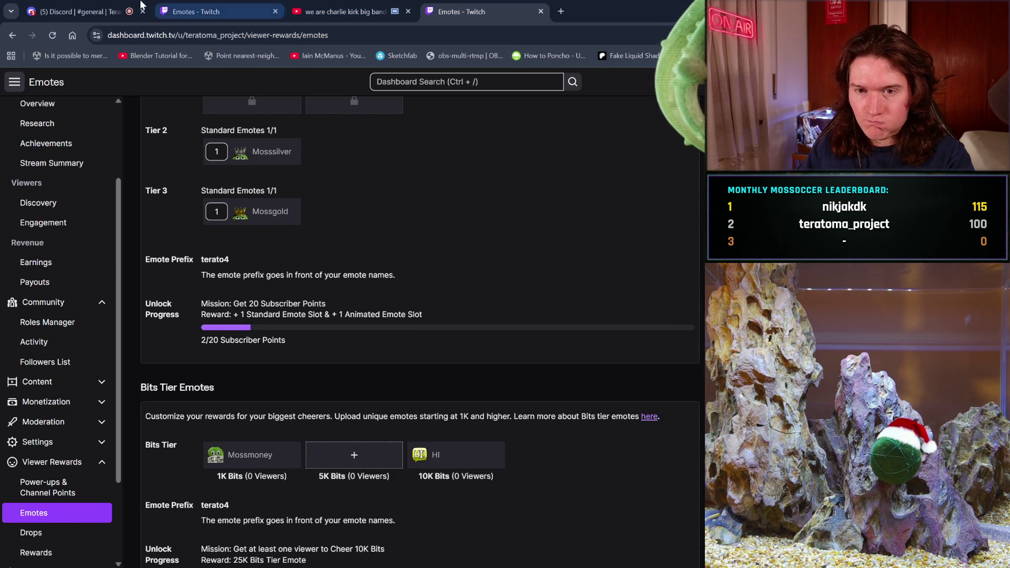
left_click(53, 35)
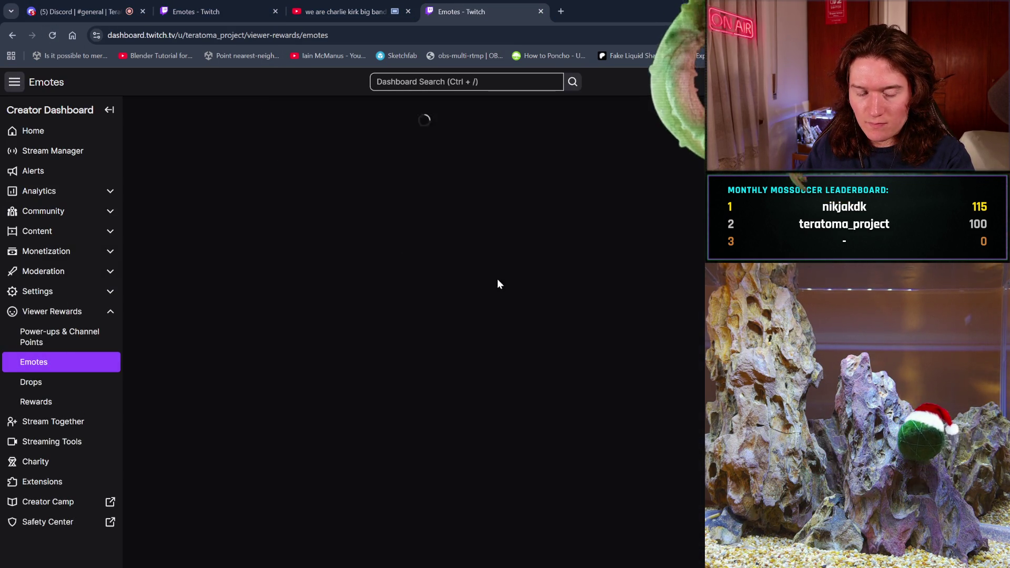
scroll(529, 263, "down", 12)
scroll(527, 247, "up", 10)
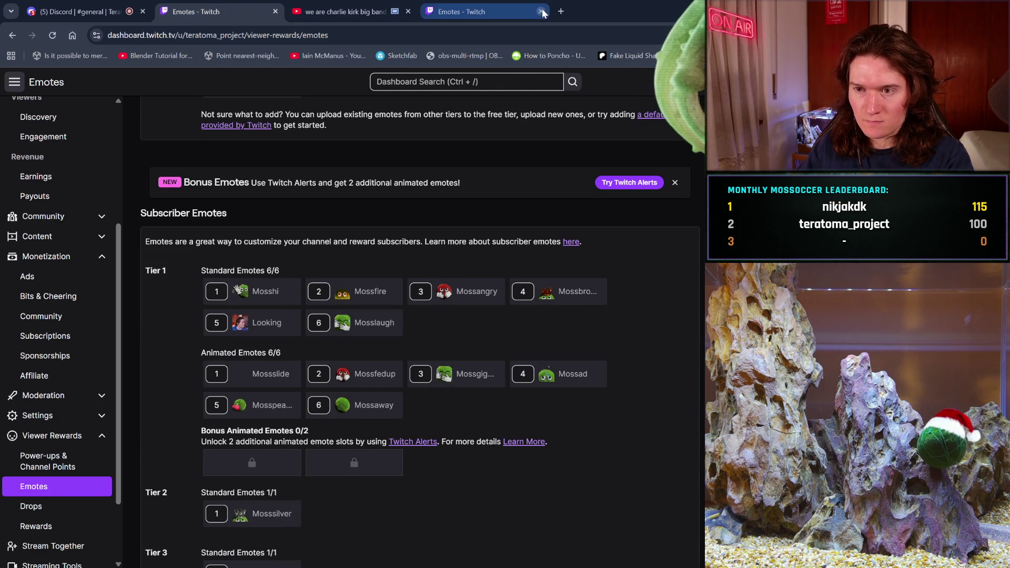
Close the duplicate Twitch emotes tab
left_click(369, 11)
left_click(468, 10)
left_click(540, 11)
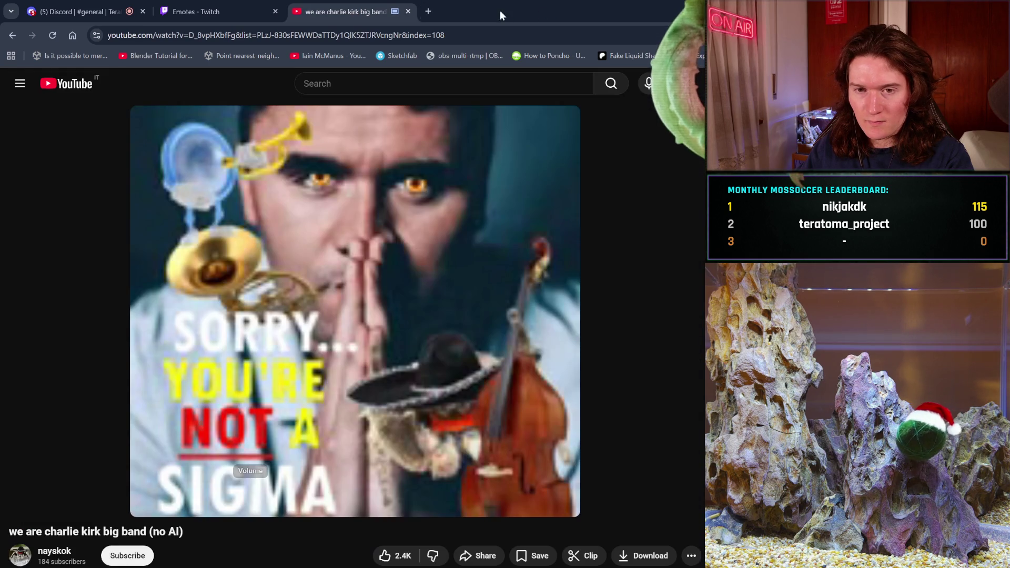
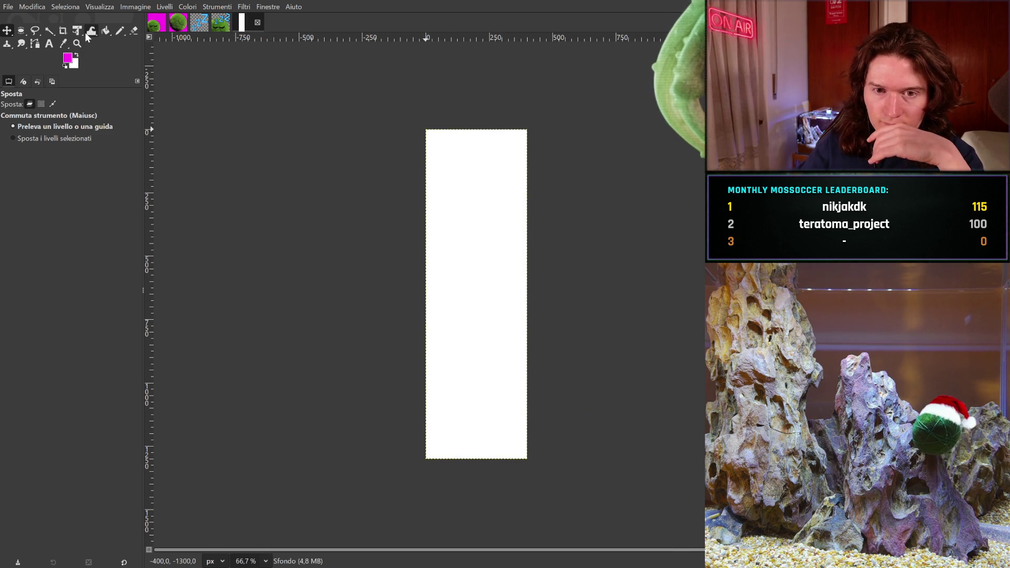
Create a new square image with a transparent layer, close the tall white image, and return to the moss image
key("m")
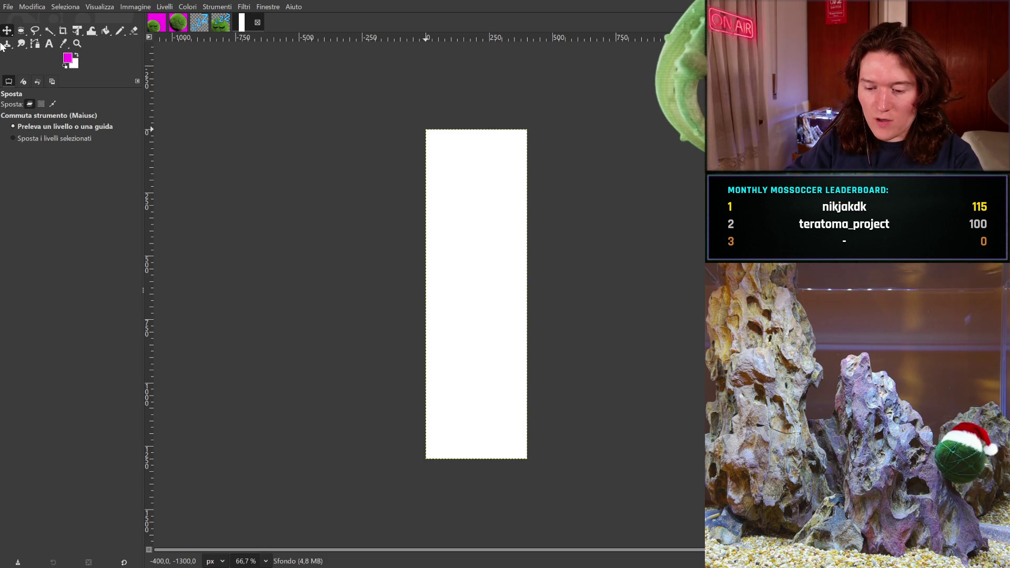
key("Return")
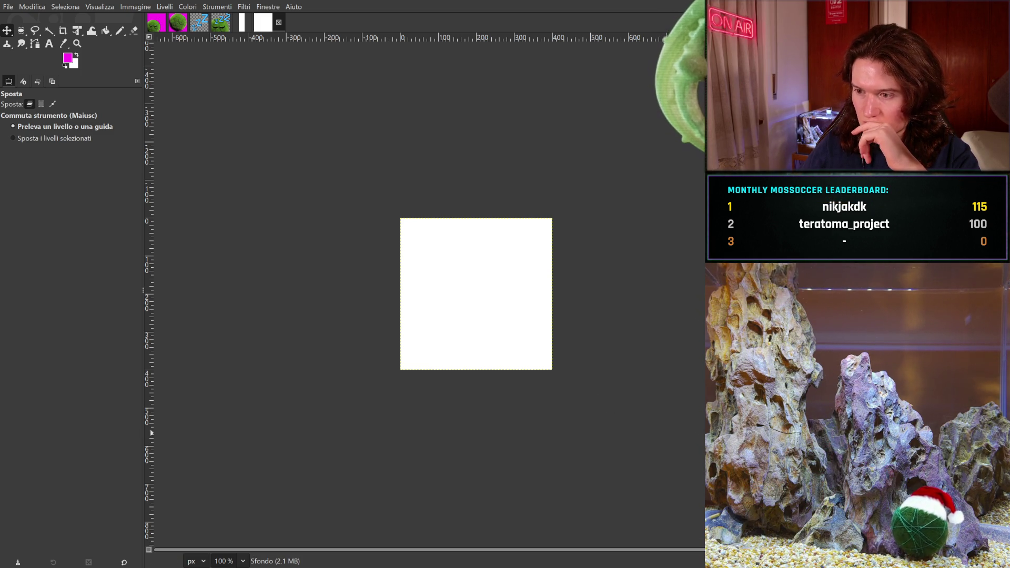
key("ctrl+z")
left_click(241, 22)
left_click(257, 22)
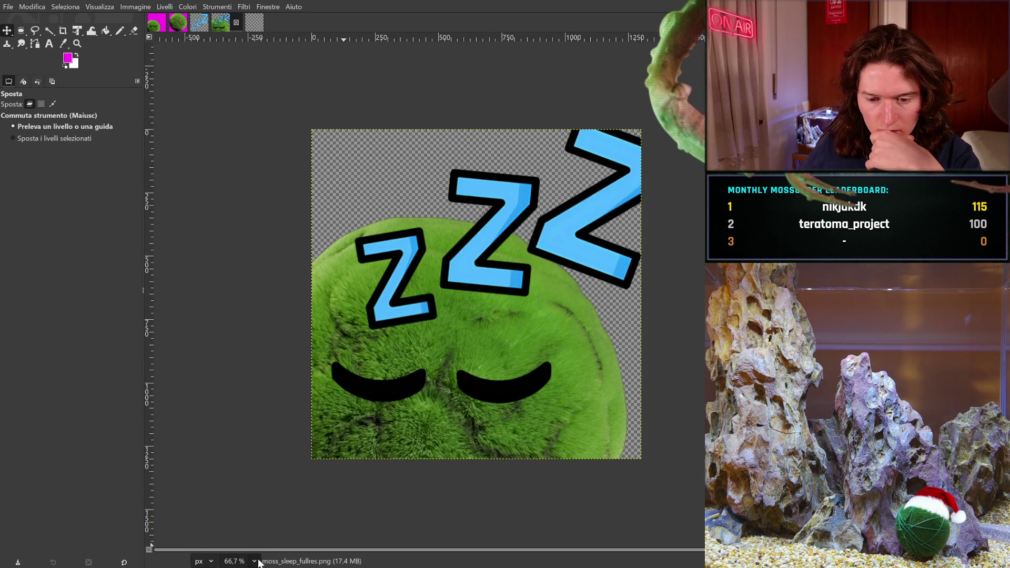
Zoom in on the closed eyes and Fuzzy Select the left black eye at threshold 15
key("1")
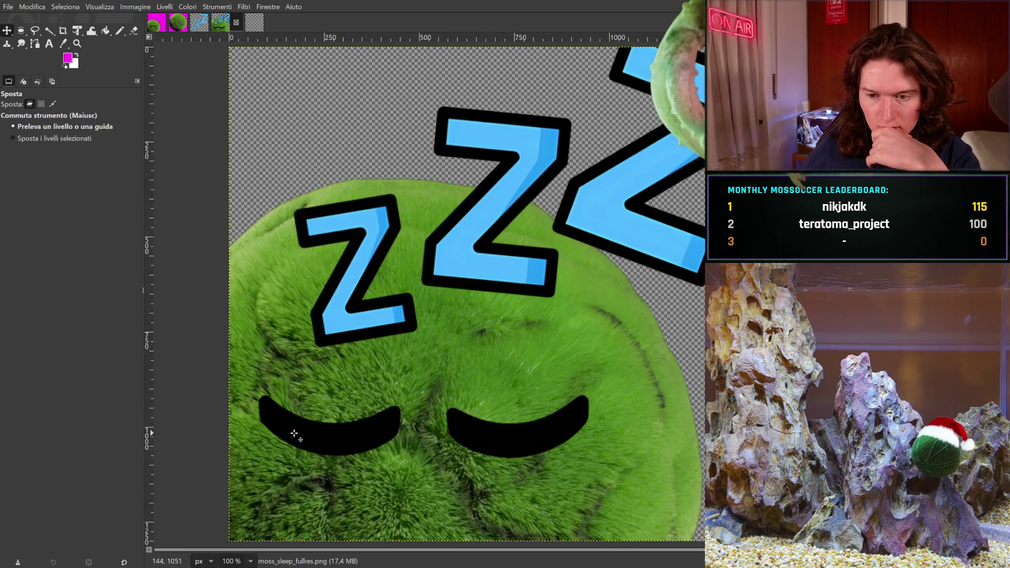
left_click_drag(276, 455, 362, 333)
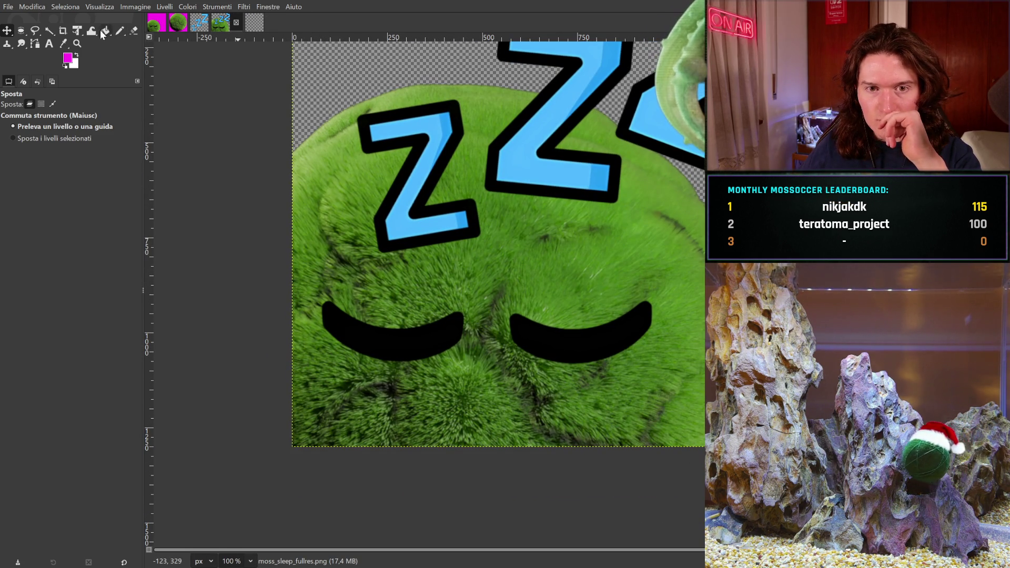
left_click(49, 30)
mouse_move(383, 353)
left_mouse_down()
mouse_move(409, 349)
mouse_move(384, 348)
left_mouse_up()
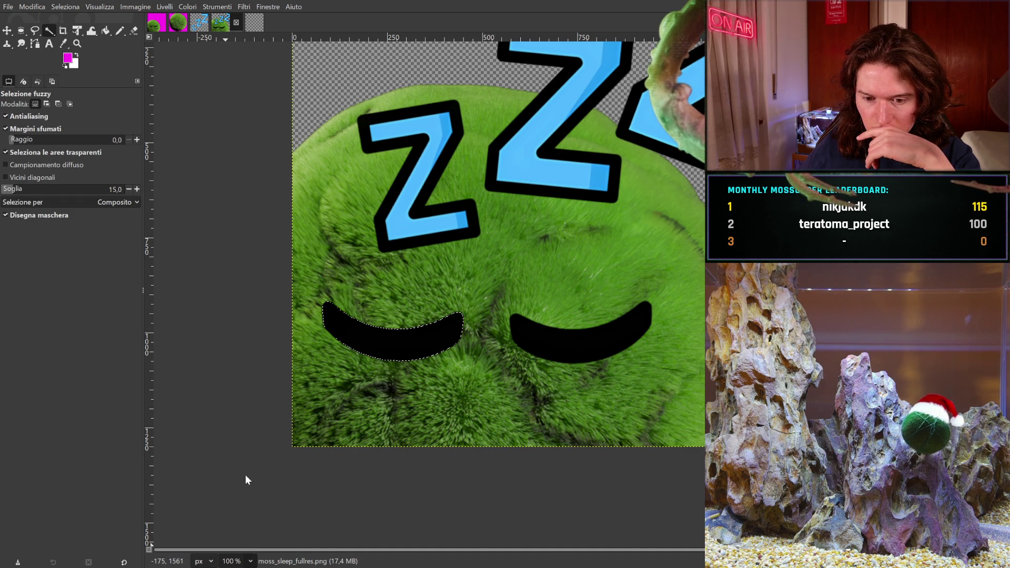
key("2")
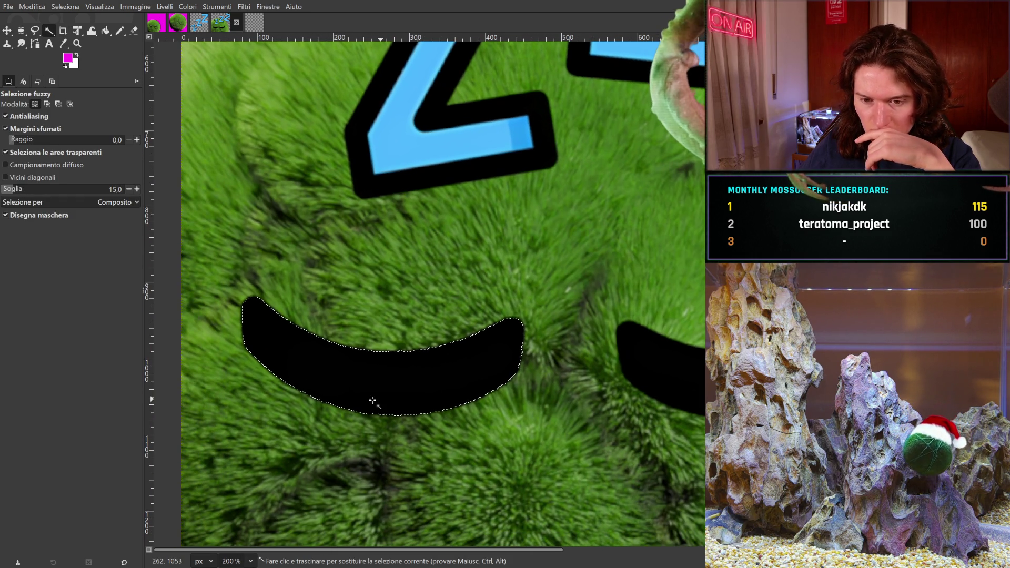
left_click(374, 391)
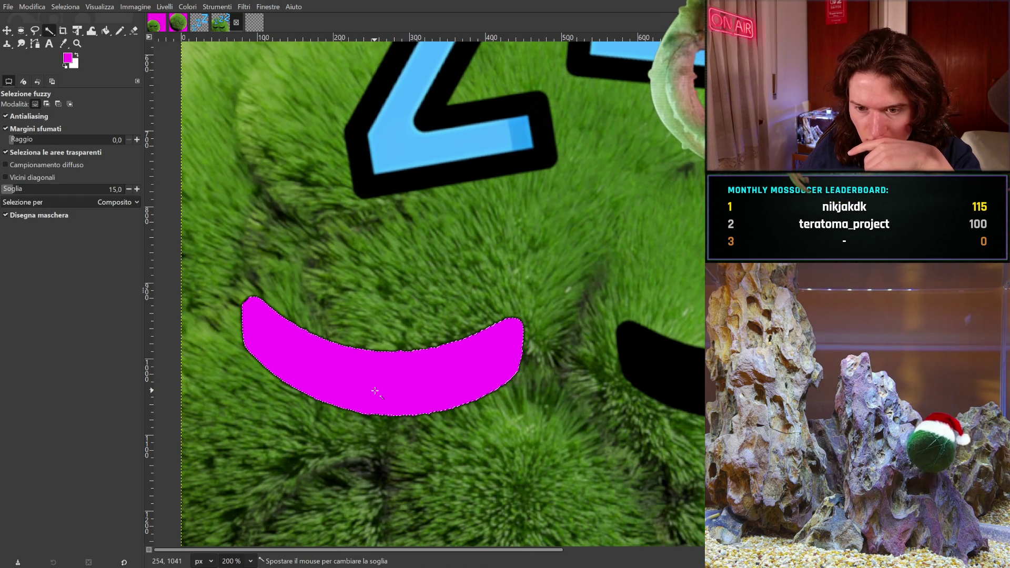
left_click_drag(375, 391, 381, 390)
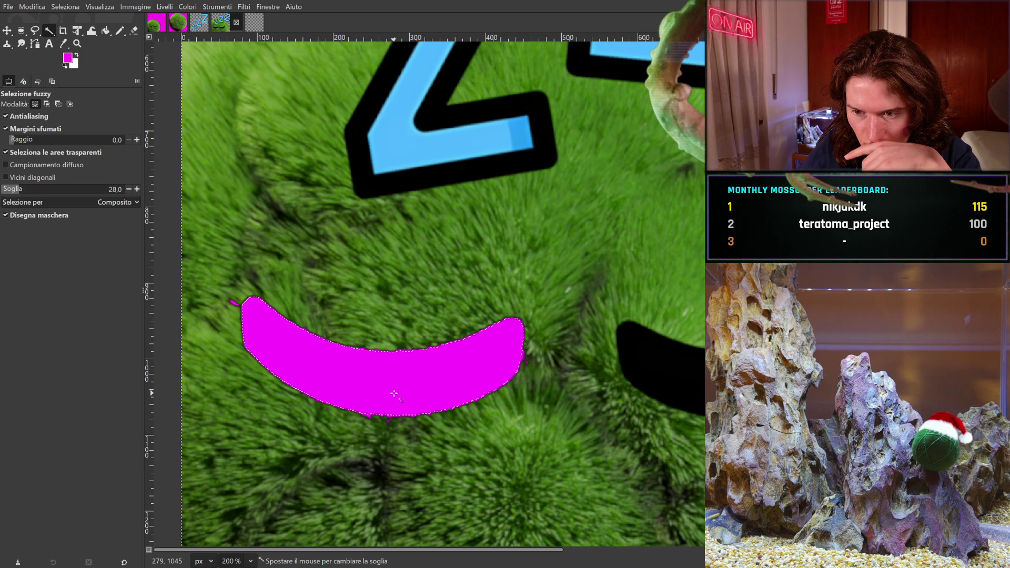
left_click_drag(394, 394, 391, 395)
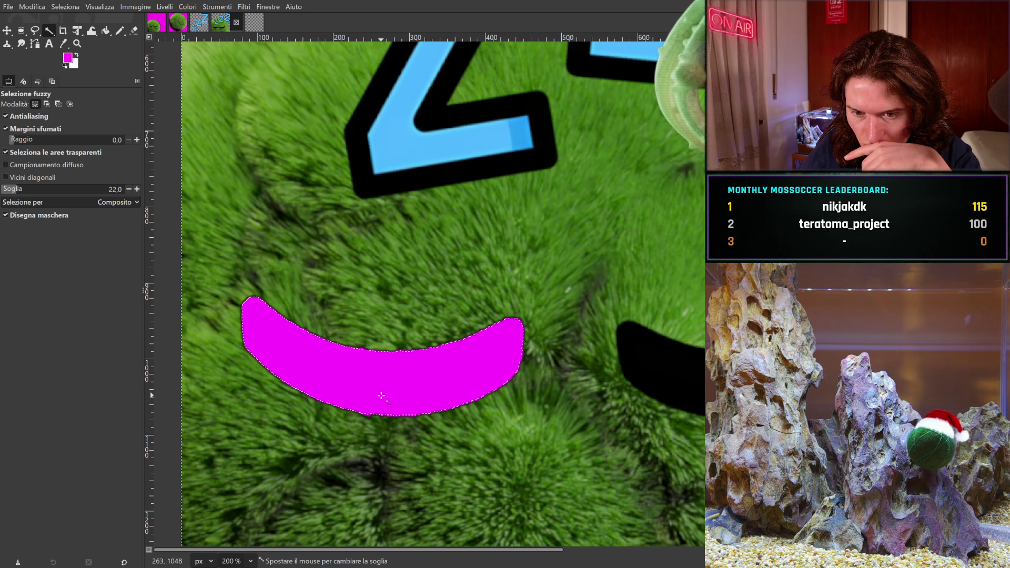
left_click_drag(381, 396, 363, 397)
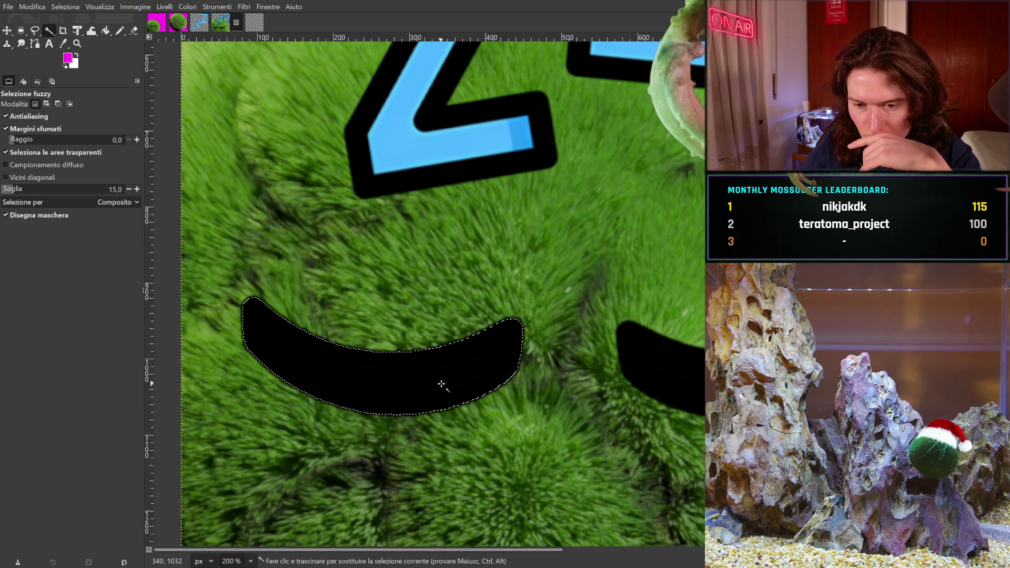
scroll(379, 377, "right", 4)
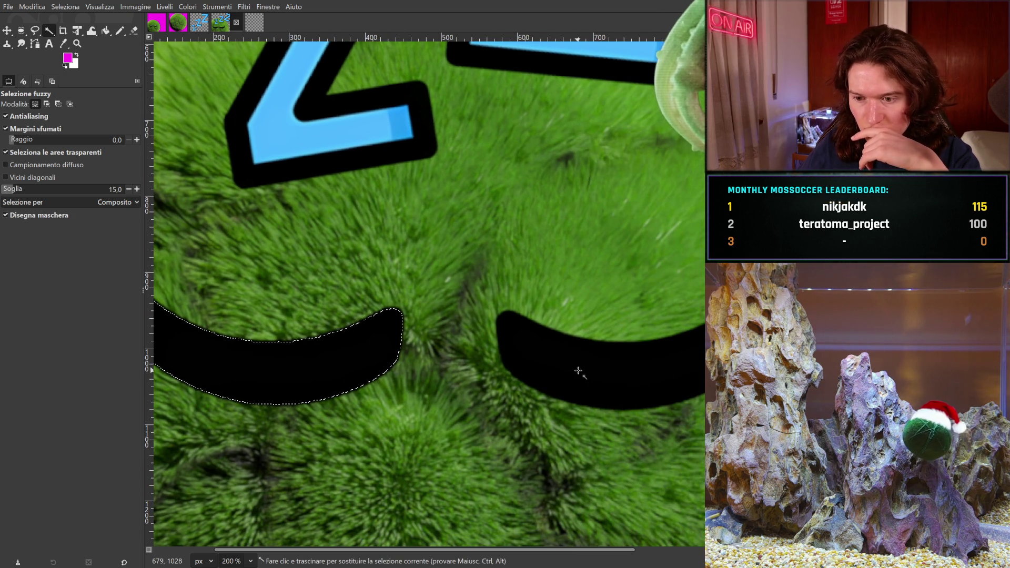
Add the right eye to the selection, cut both eyes, and switch to the blank transparent image
key("shift")
mouse_move(579, 371)
left_mouse_down()
mouse_move(607, 374)
mouse_move(568, 379)
left_mouse_up()
scroll(521, 421, "left", 4)
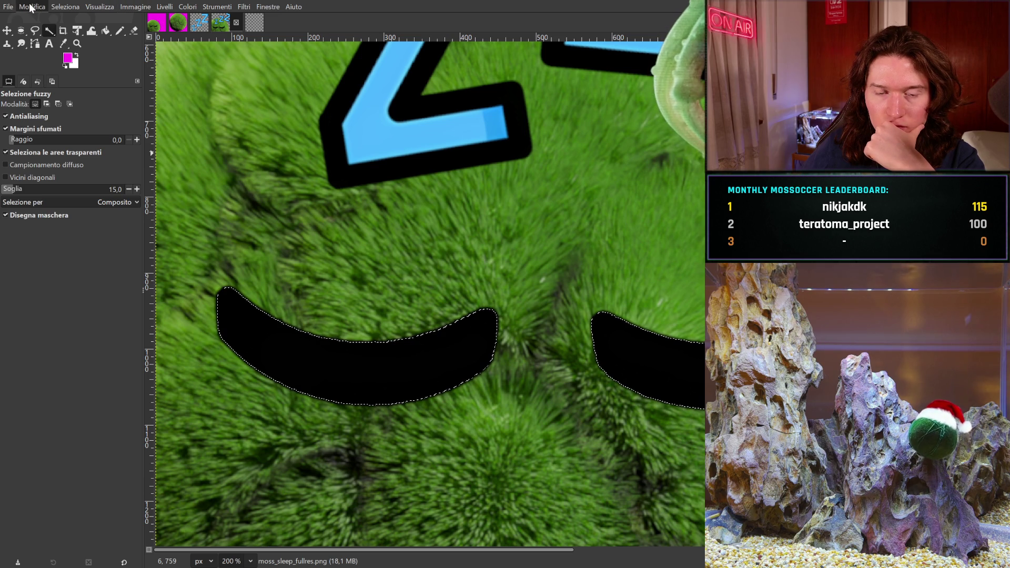
key("ctrl+x")
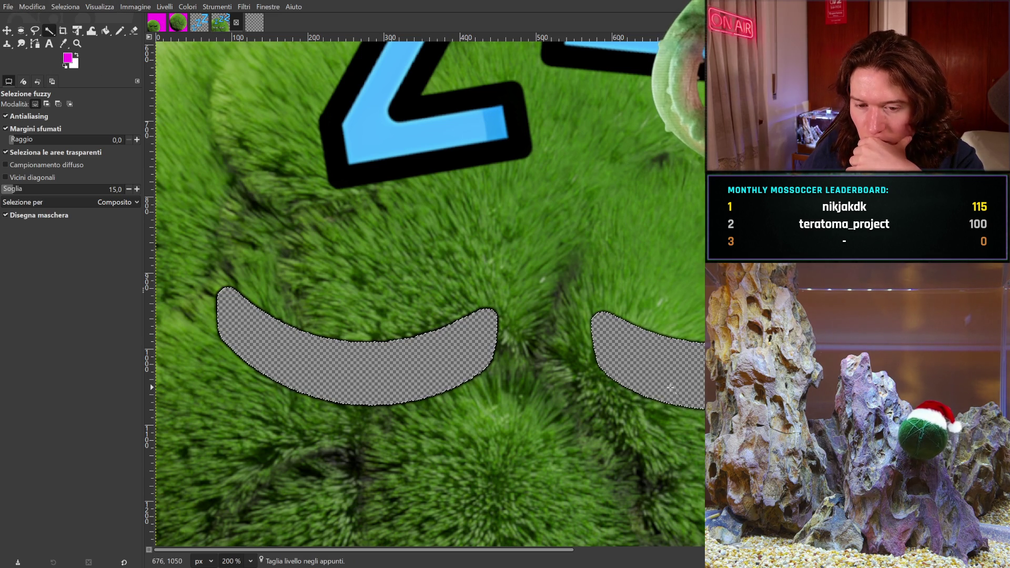
left_click_drag(670, 388, 510, 376)
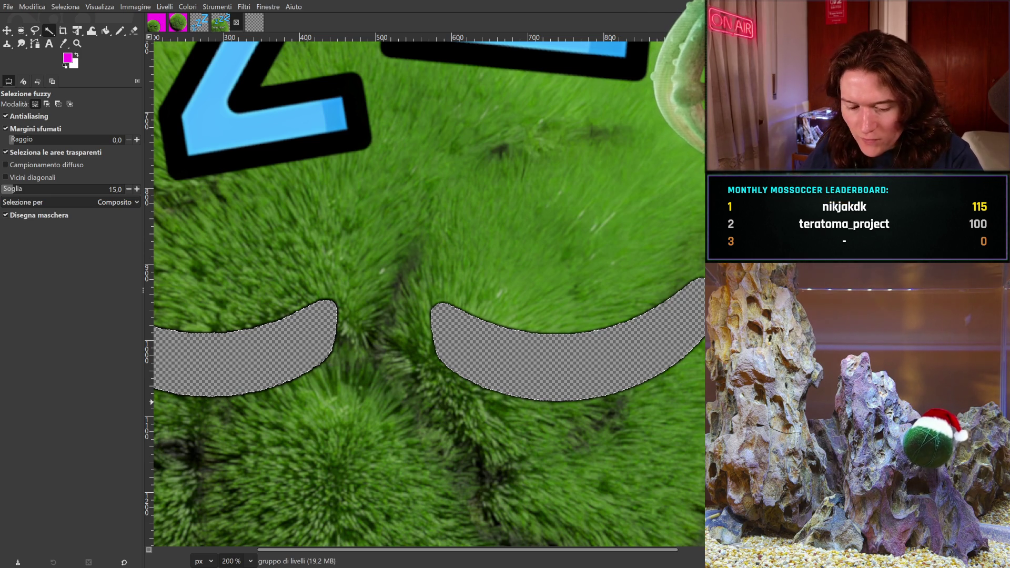
left_click(255, 24)
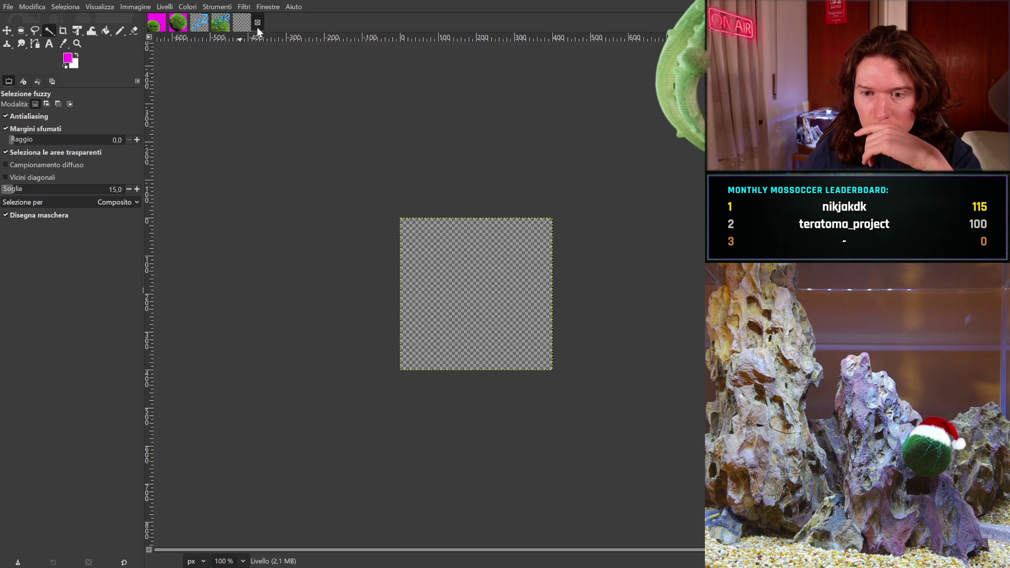
Paste the cut eyes into the blank image and add a new empty layer to the moss image
key("ctrl+v")
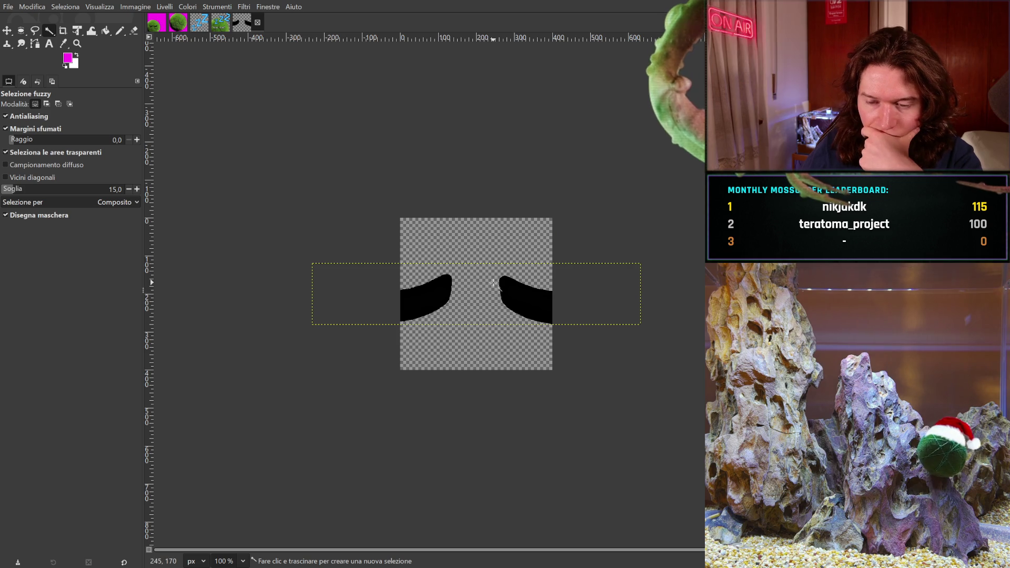
left_click(216, 22)
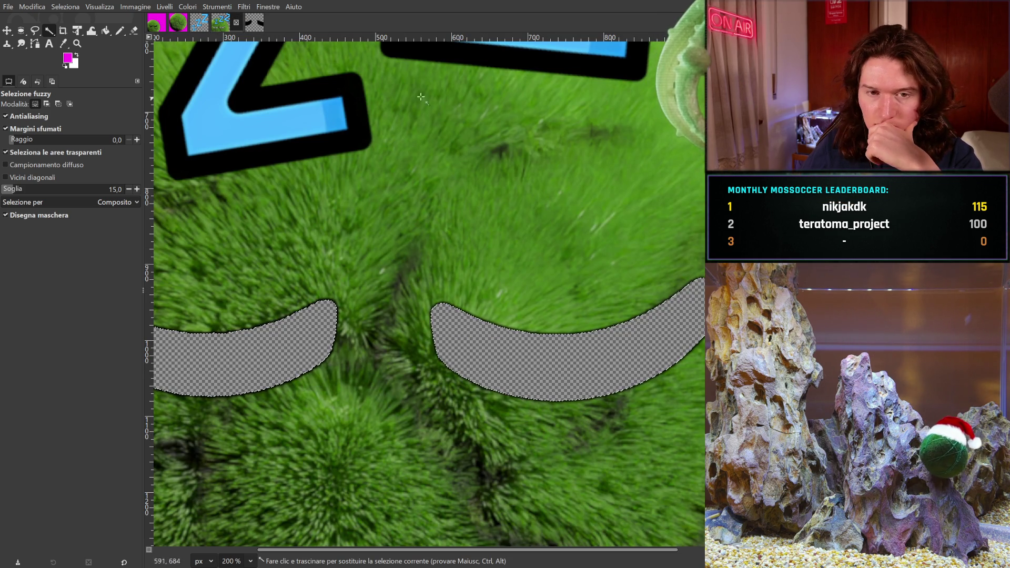
key("Delete")
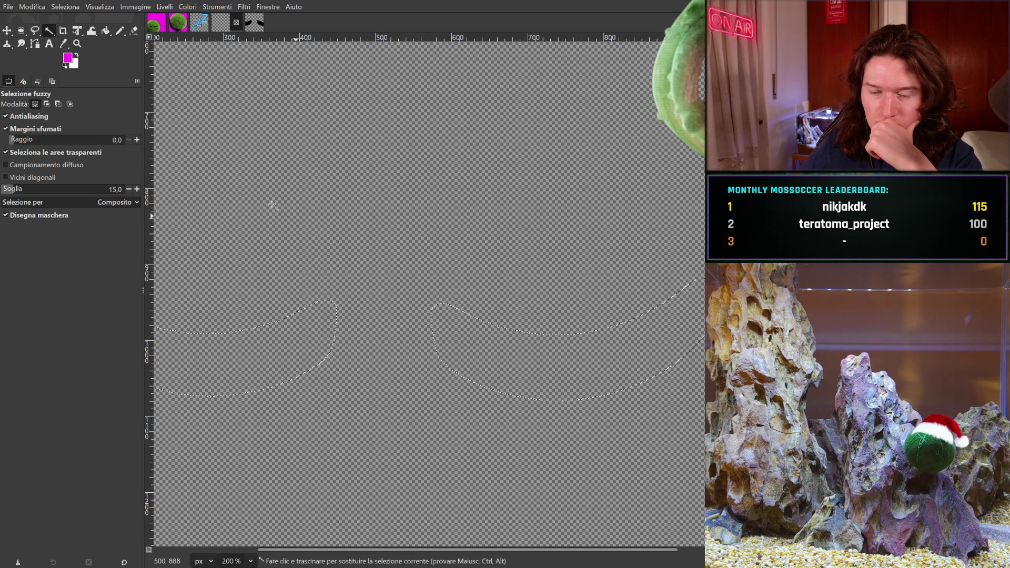
Fill the new moss layer with magenta behind the moss, then return to the eyes image
left_click(107, 30)
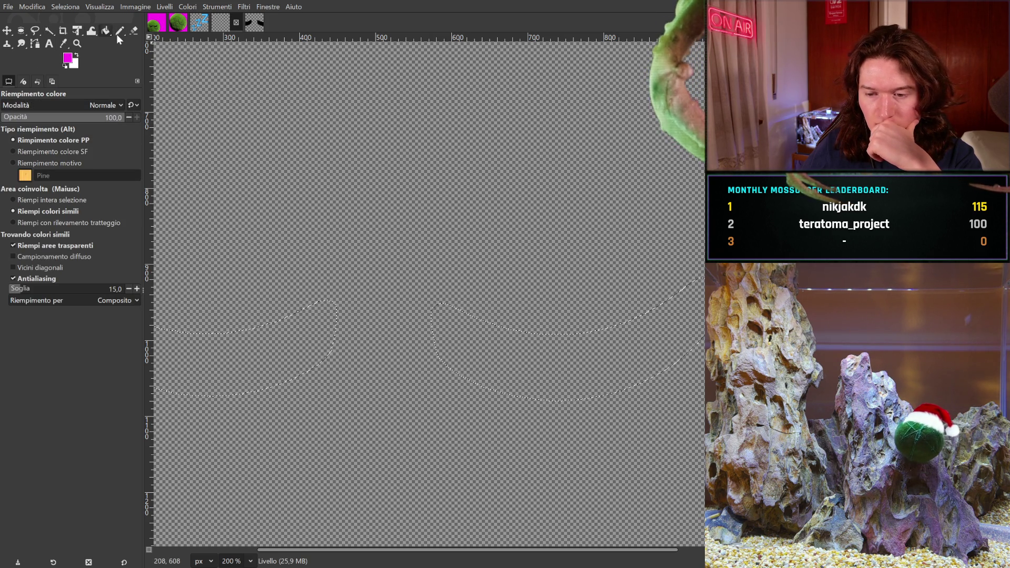
key("ctrl+shift+a")
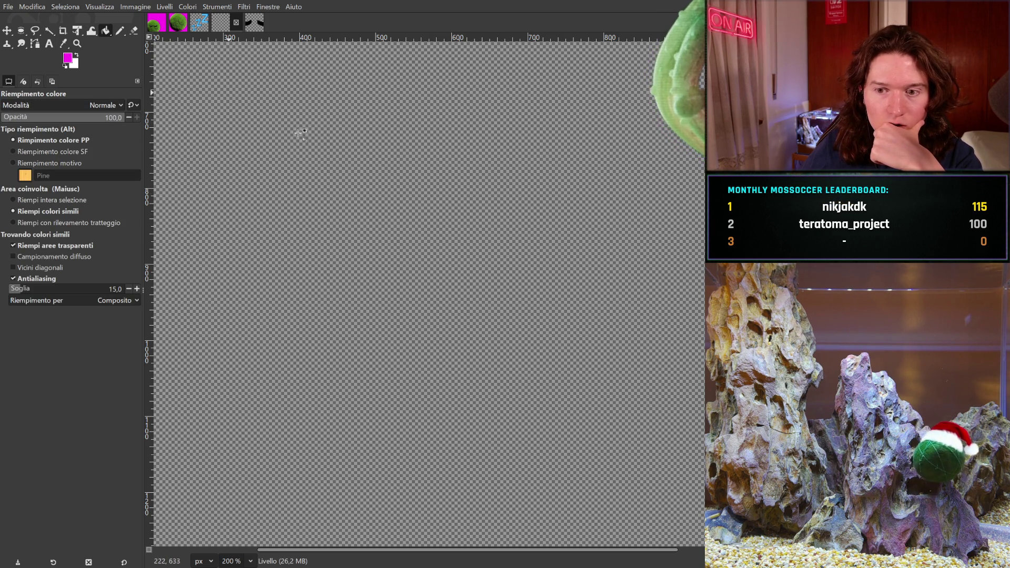
left_click(498, 234)
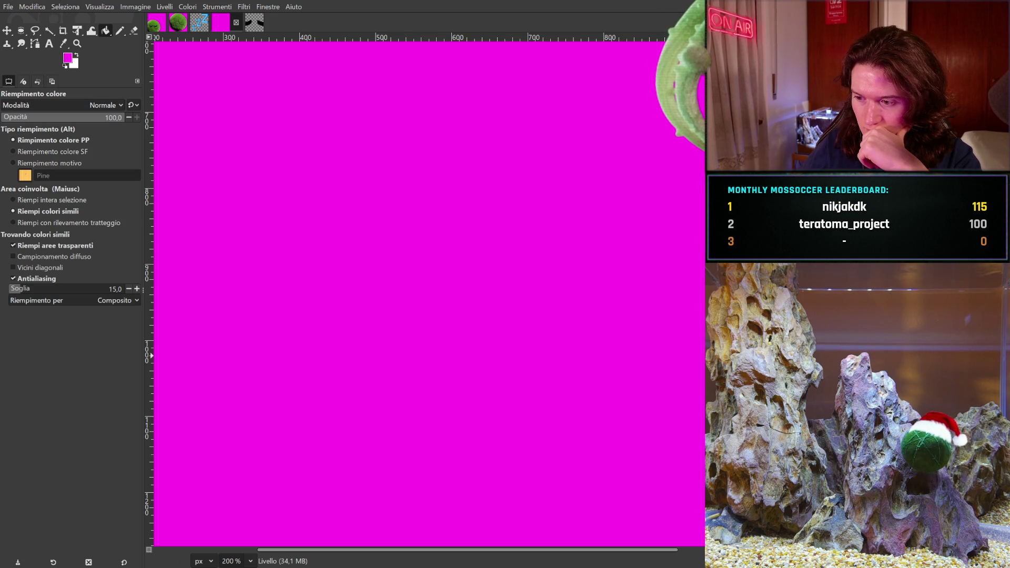
key("ctrl+z")
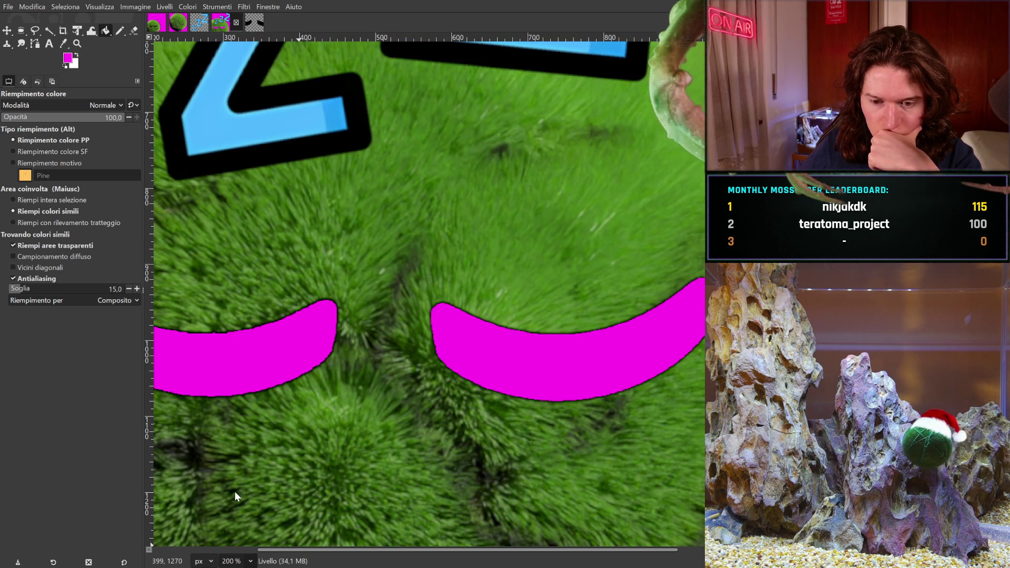
key("1")
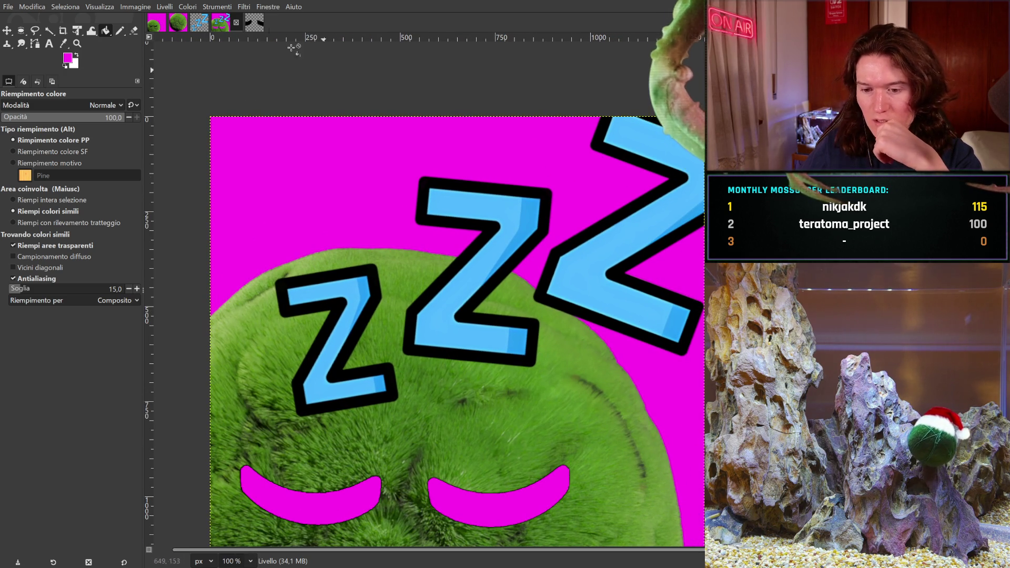
left_click(258, 28)
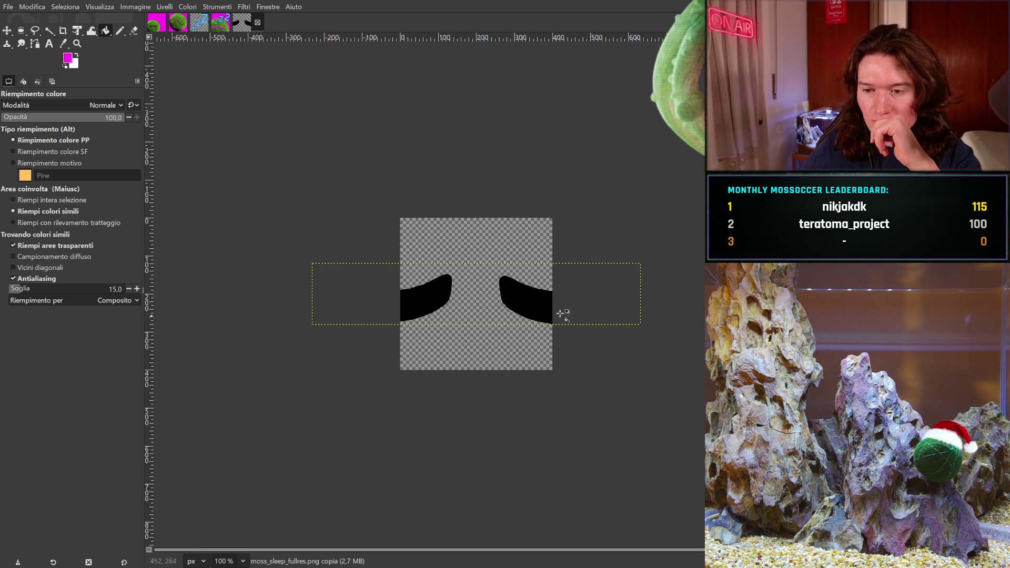
left_click(7, 32)
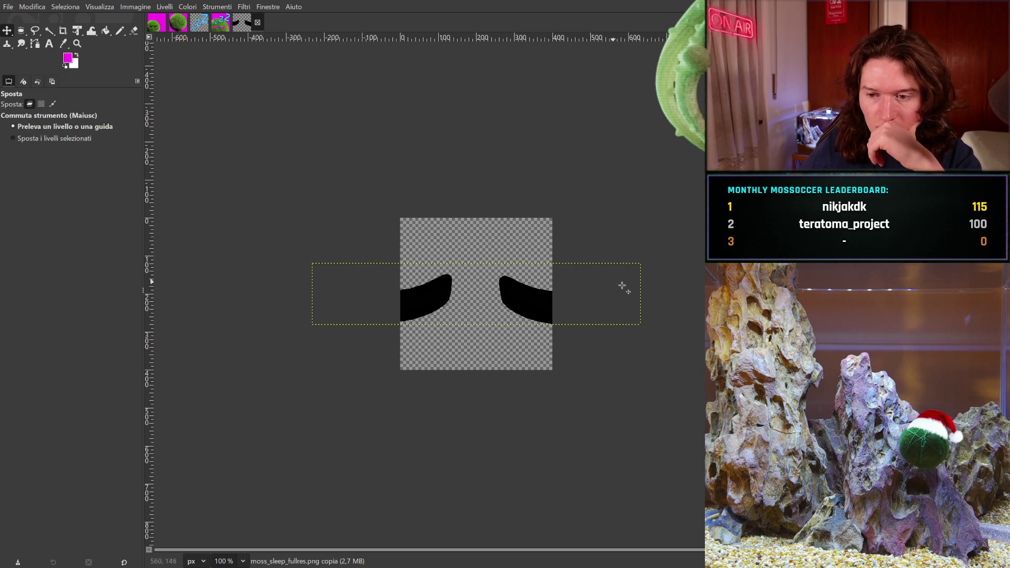
Scale the pasted eye layer down with Unified Transform so it fits the square canvas
left_click(77, 32)
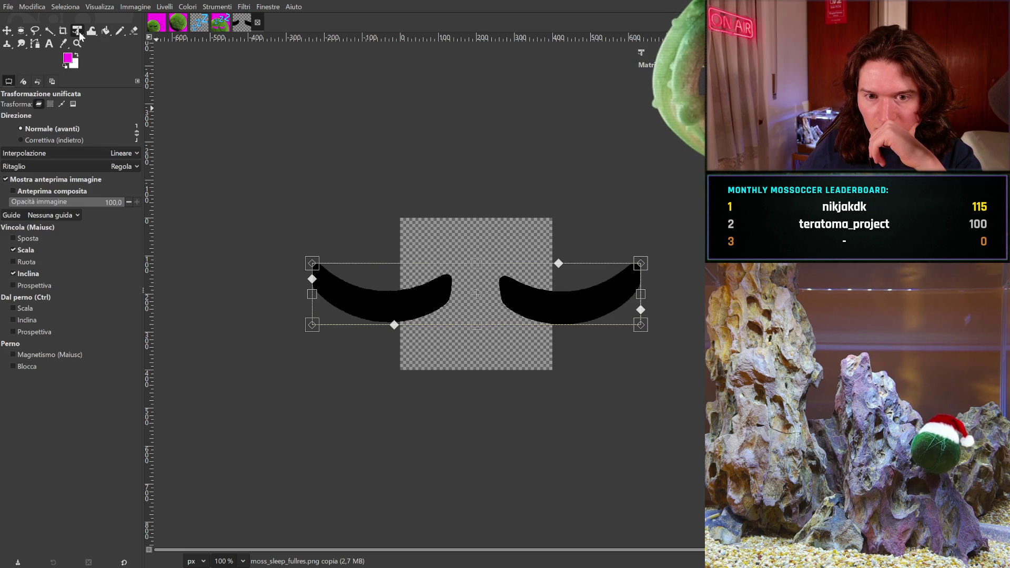
mouse_move(647, 325)
left_mouse_down()
mouse_move(490, 293)
mouse_move(463, 301)
mouse_move(511, 287)
left_mouse_up()
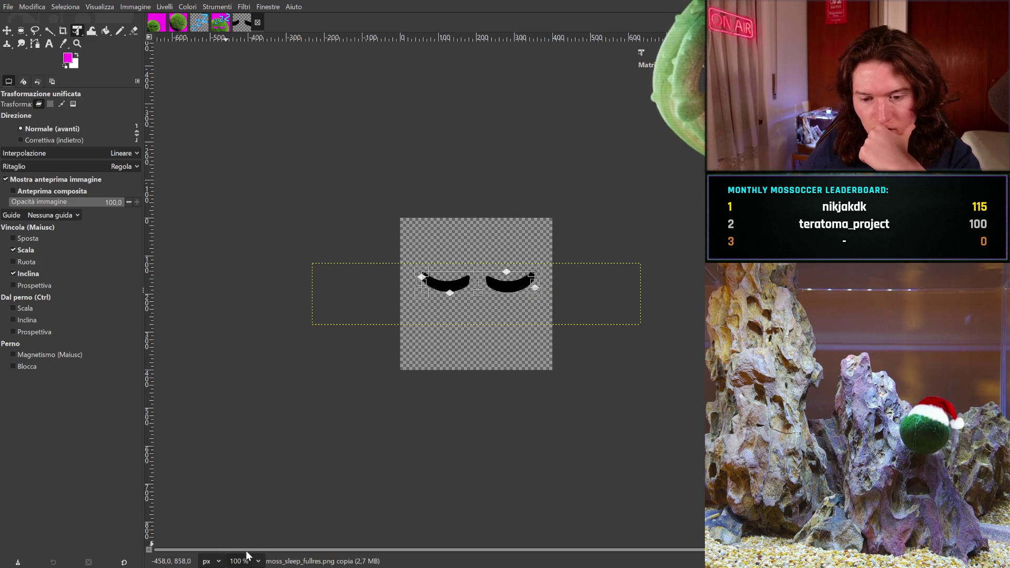
key("3")
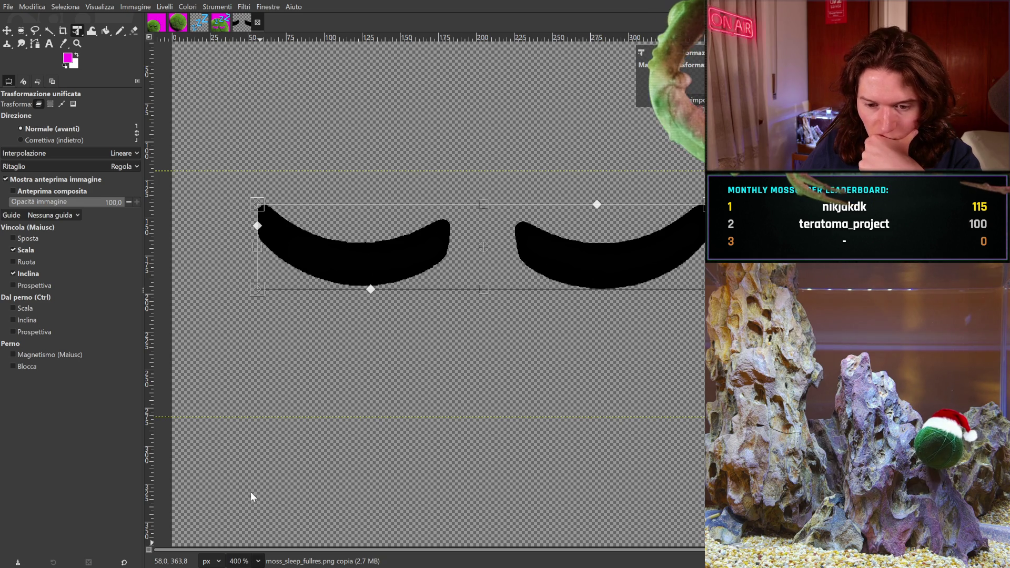
key("2")
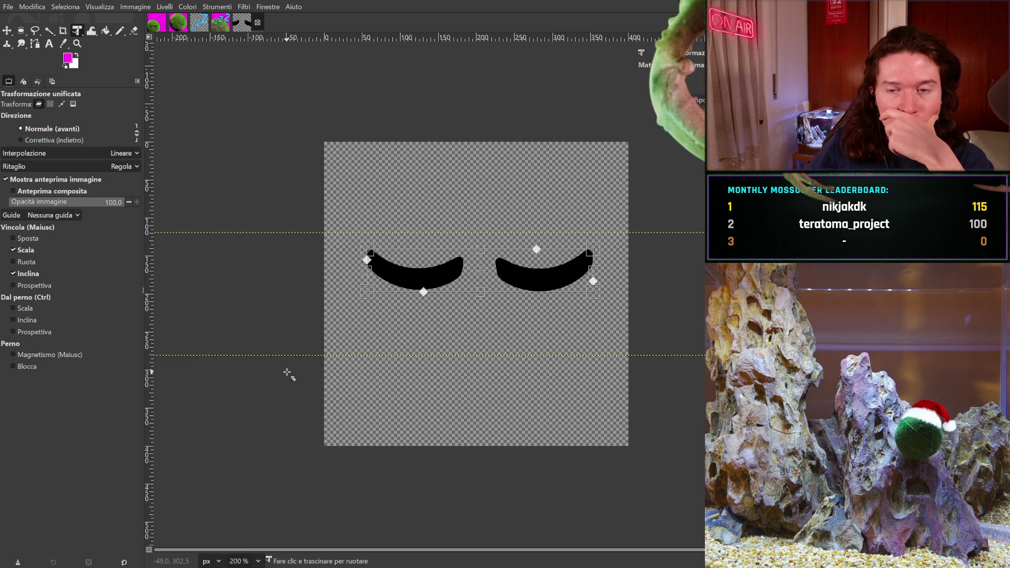
View the zZZ letters and eyes in the magenta-backed moss image, then go to the first moss image
left_click(221, 23)
mouse_move(350, 356)
left_mouse_down()
mouse_move(406, 253)
mouse_move(397, 265)
left_mouse_up()
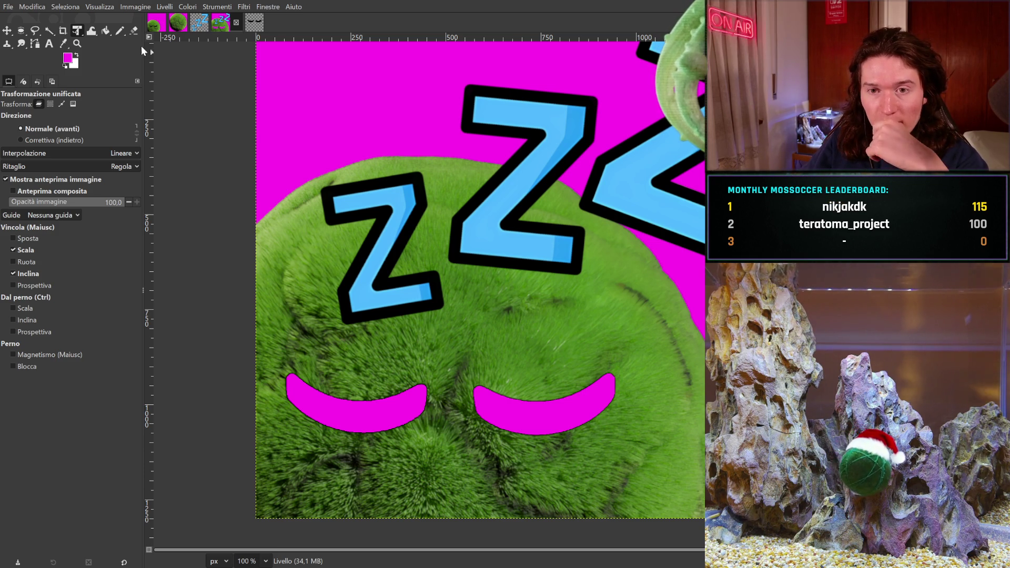
left_click(153, 26)
Move the moss-ball layer toward the canvas centre and copy it
scroll(584, 208, "down", 3)
scroll(585, 208, "left", 4)
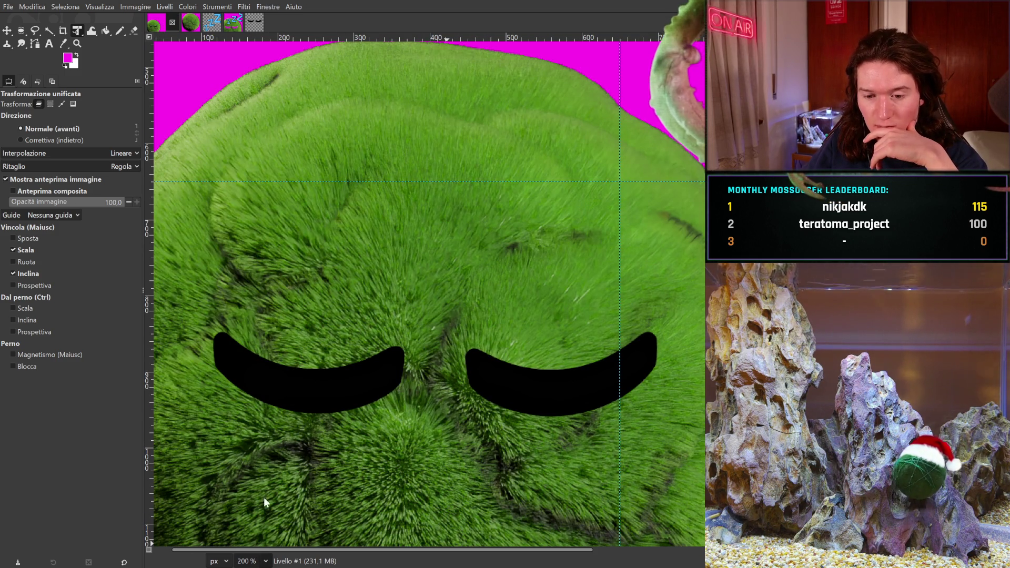
key("1")
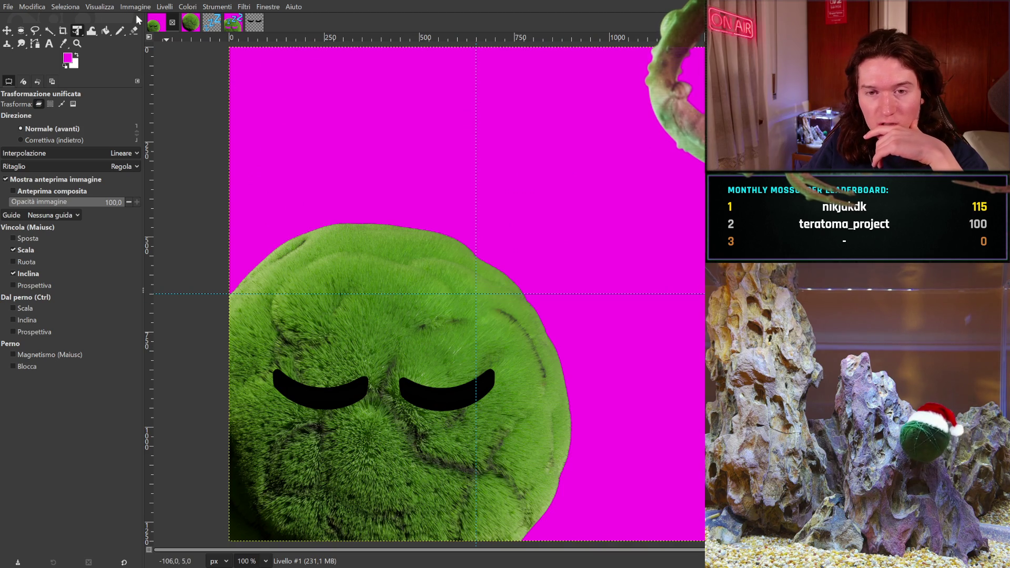
key("m")
mouse_move(422, 342)
left_mouse_down()
mouse_move(486, 314)
mouse_move(576, 302)
mouse_move(486, 245)
mouse_move(506, 239)
left_mouse_up()
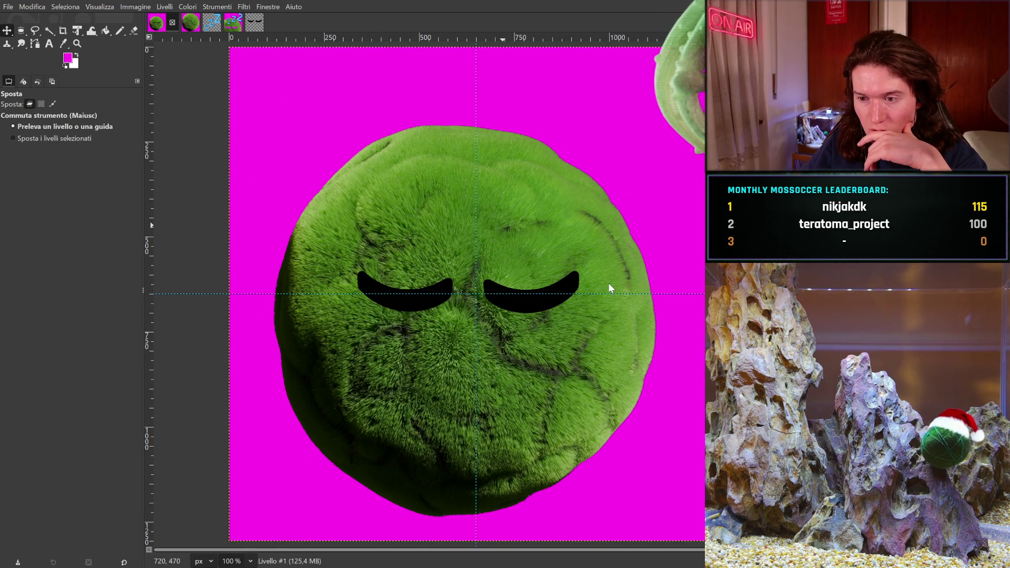
key("ctrl+c")
Paste the moss ball into the eyes image as a new layer and shift it left
left_click(254, 25)
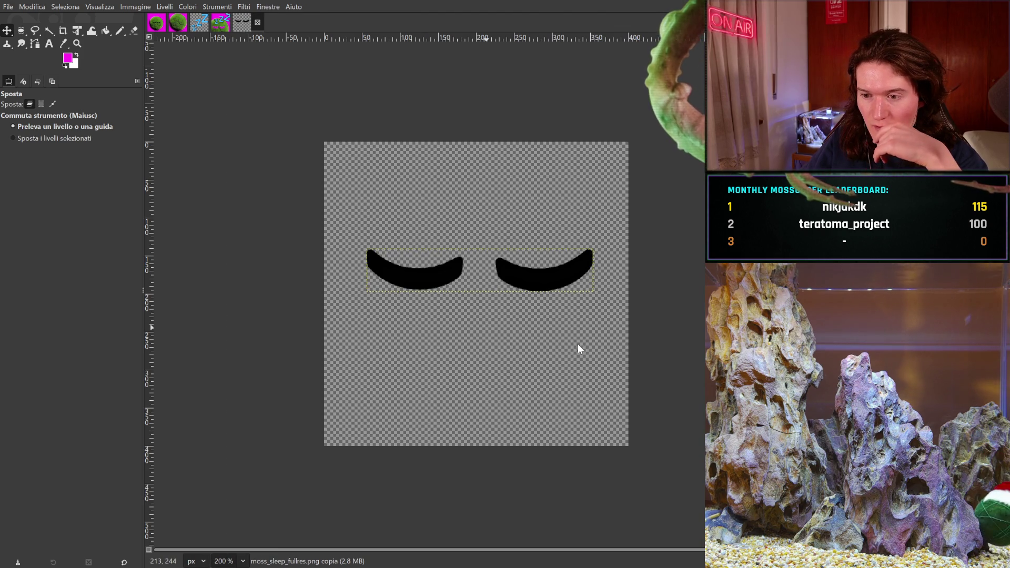
key("ctrl+v")
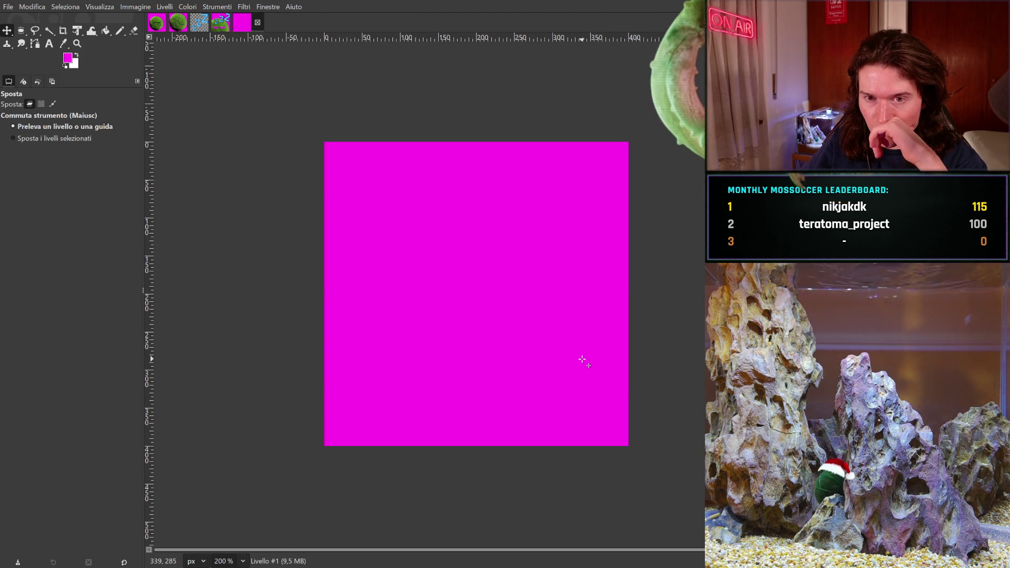
key("ctrl+z")
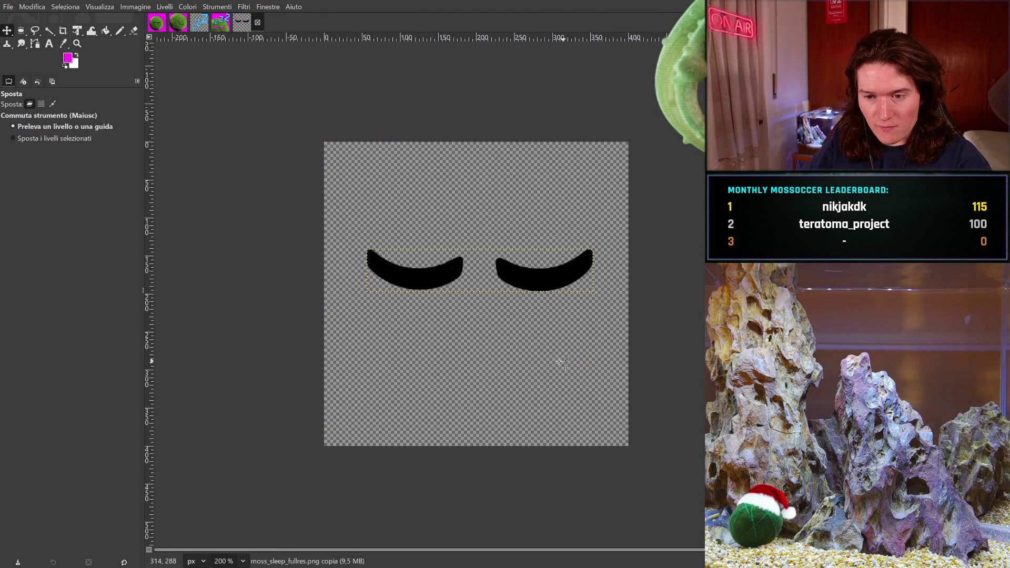
left_click(154, 23)
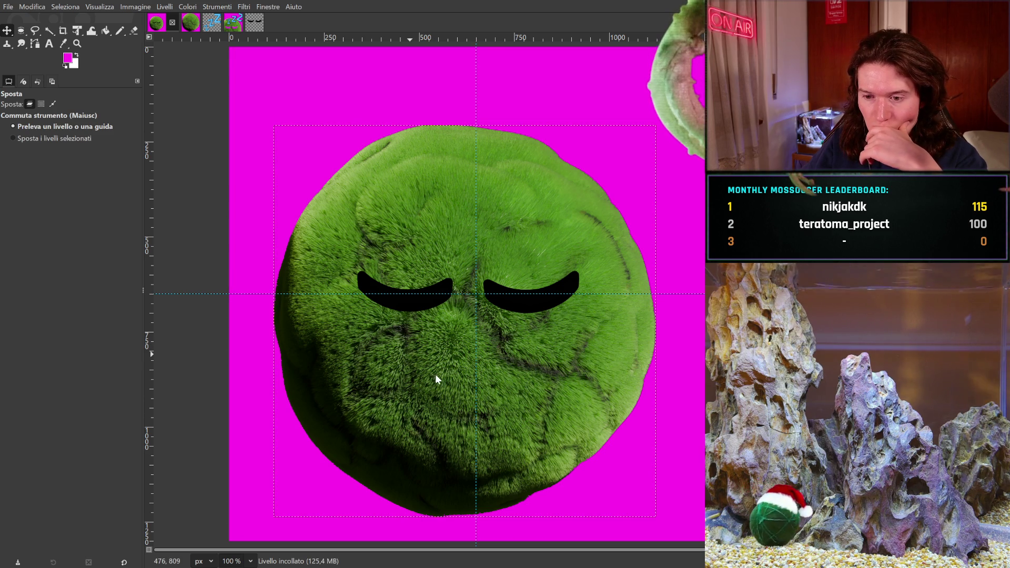
left_click(256, 26)
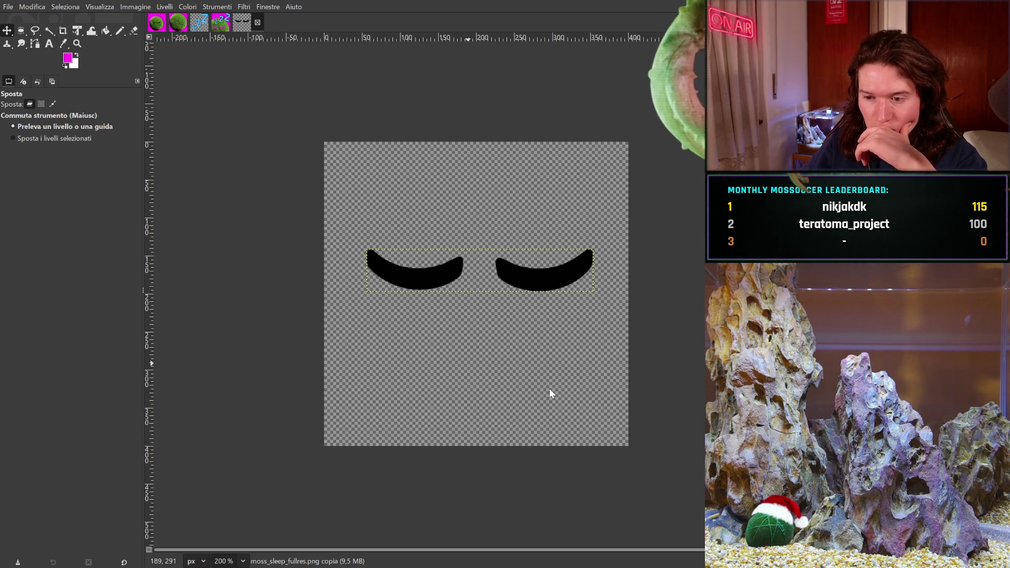
key("ctrl+v")
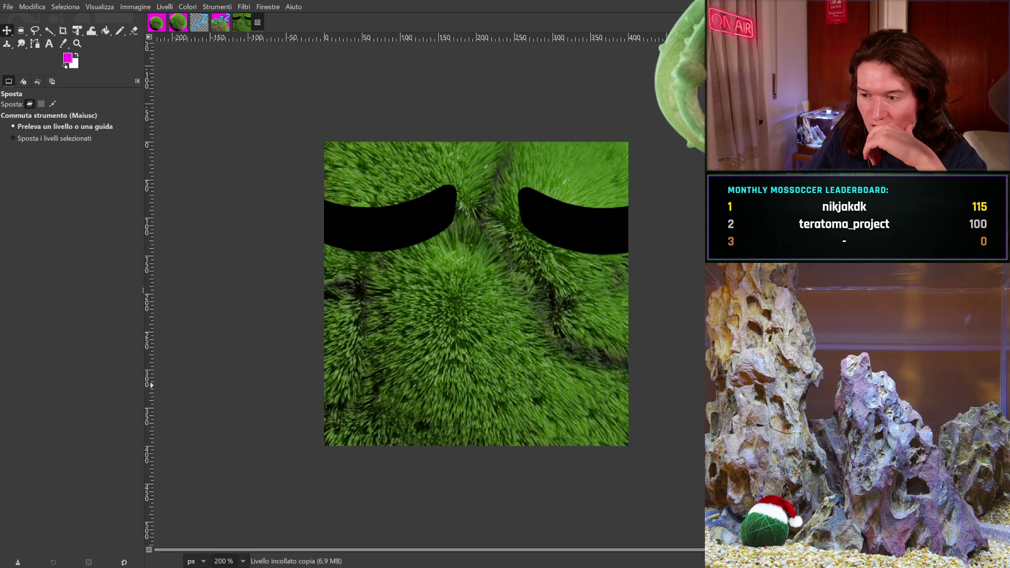
left_click_drag(494, 359, 350, 365)
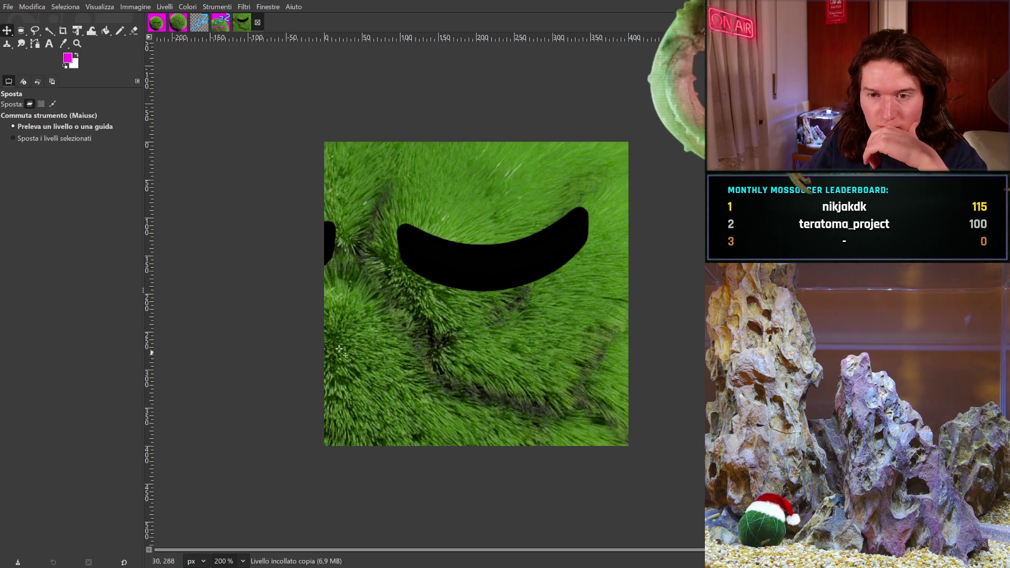
left_click(75, 32)
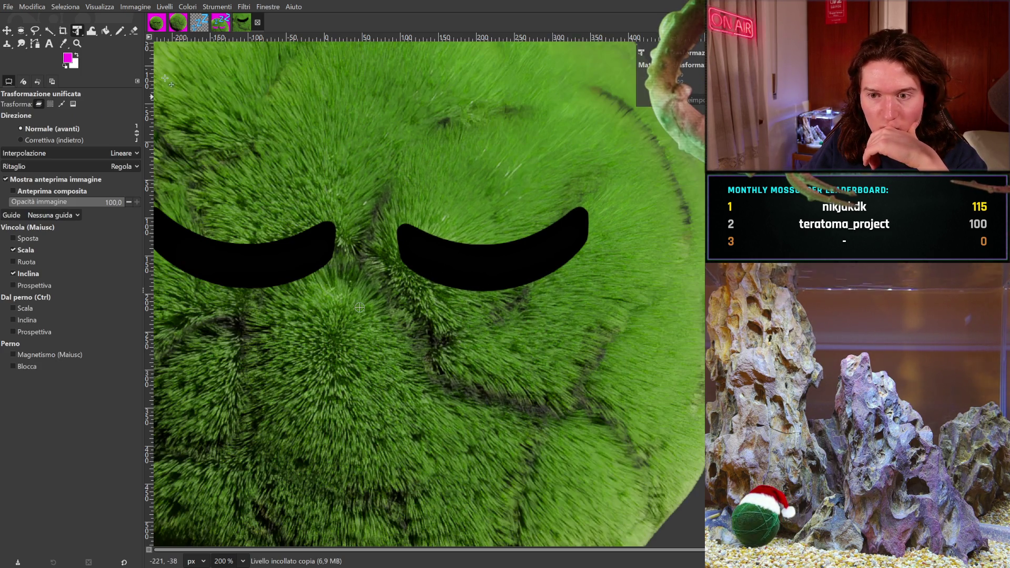
Scale the pasted moss ball down and place it over the eyes canvas
scroll(552, 353, "up", 5)
scroll(552, 353, "right", 4)
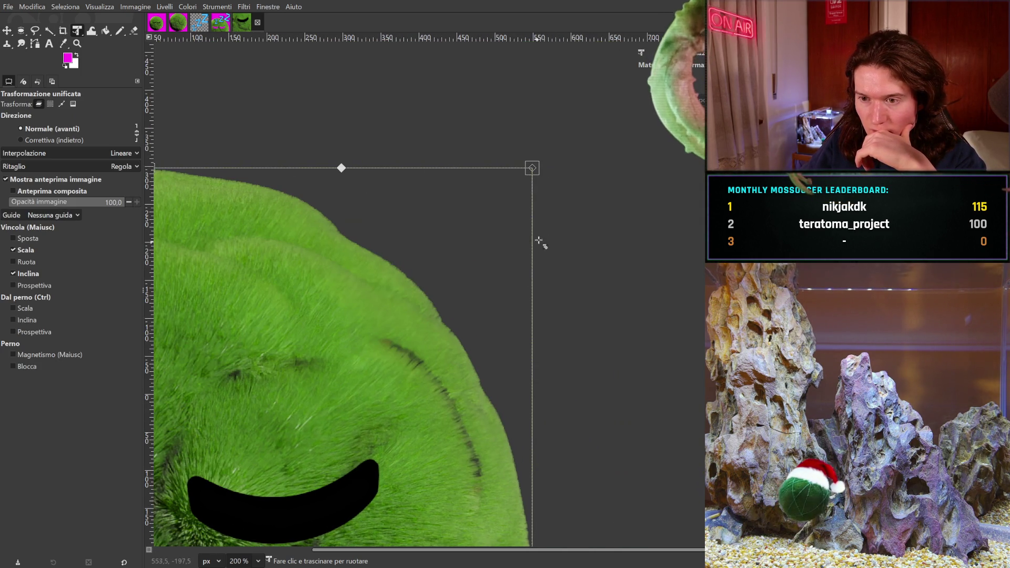
mouse_move(533, 173)
left_mouse_down()
mouse_move(158, 501)
mouse_move(207, 478)
left_mouse_up()
scroll(394, 381, "down", 5)
scroll(395, 381, "left", 5)
mouse_move(394, 381)
left_mouse_down()
mouse_move(645, 189)
mouse_move(470, 336)
left_mouse_up()
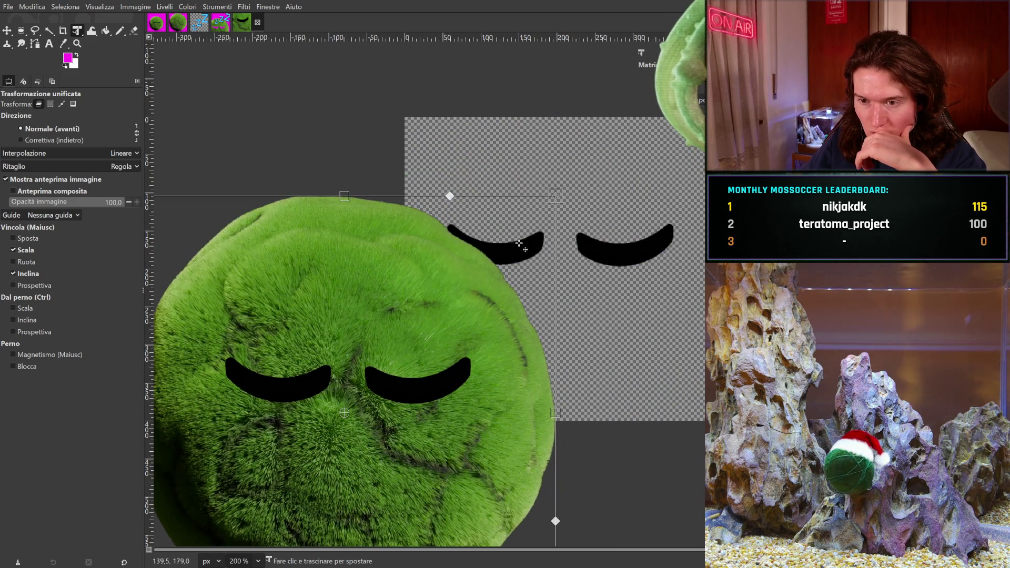
left_click_drag(556, 197, 395, 361)
mouse_move(331, 433)
left_mouse_down()
mouse_move(599, 198)
mouse_move(589, 203)
mouse_move(589, 189)
left_mouse_up()
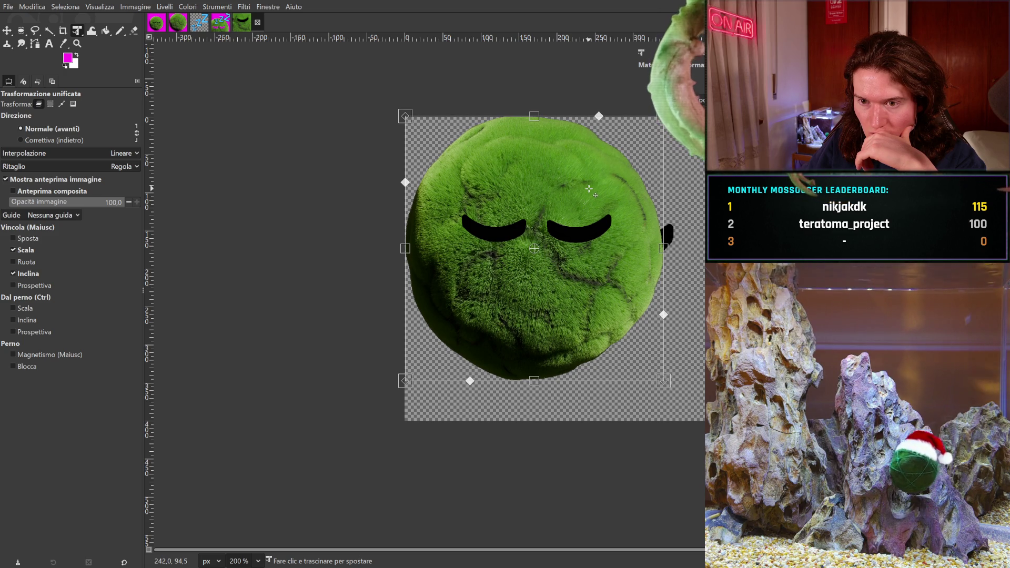
Fine-tune the moss ball's position and size with small nudges and a slight enlargement
key("shift+ctrl+j")
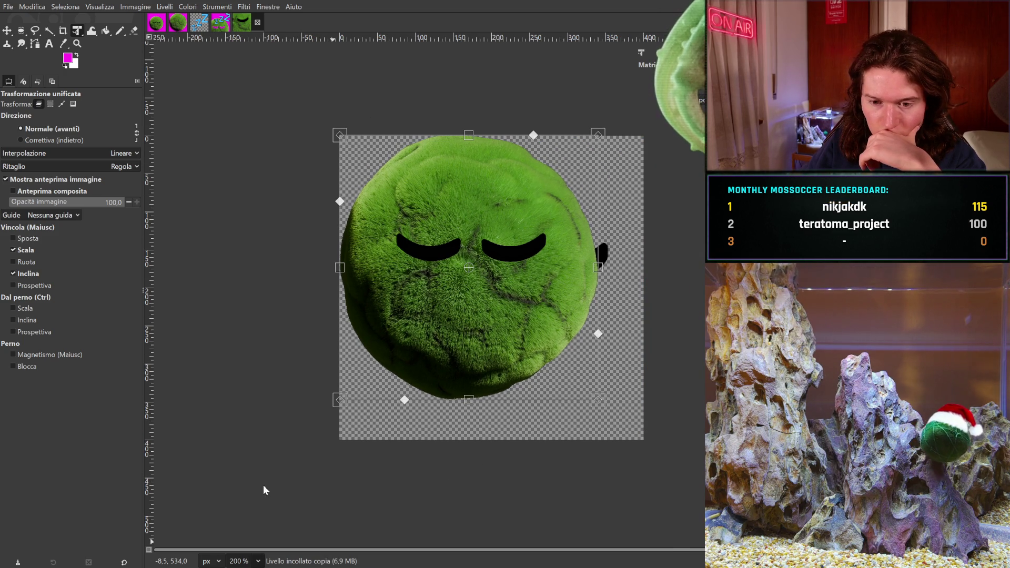
key("3")
mouse_move(414, 377)
left_mouse_down()
mouse_move(504, 474)
mouse_move(345, 316)
mouse_move(241, 525)
mouse_move(282, 487)
left_mouse_up()
key("shift+ctrl+j")
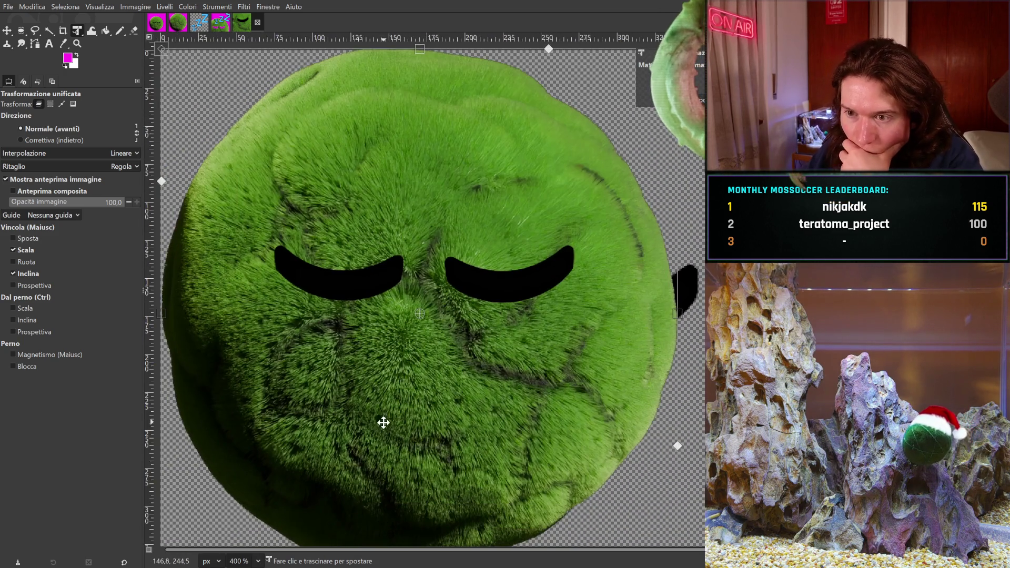
key("3")
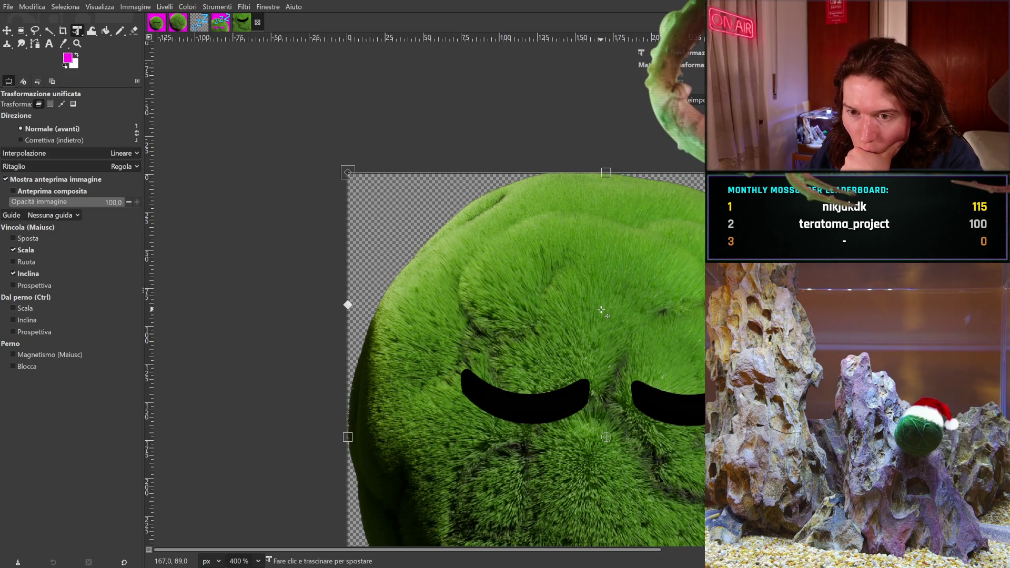
left_click_drag(601, 311, 600, 313)
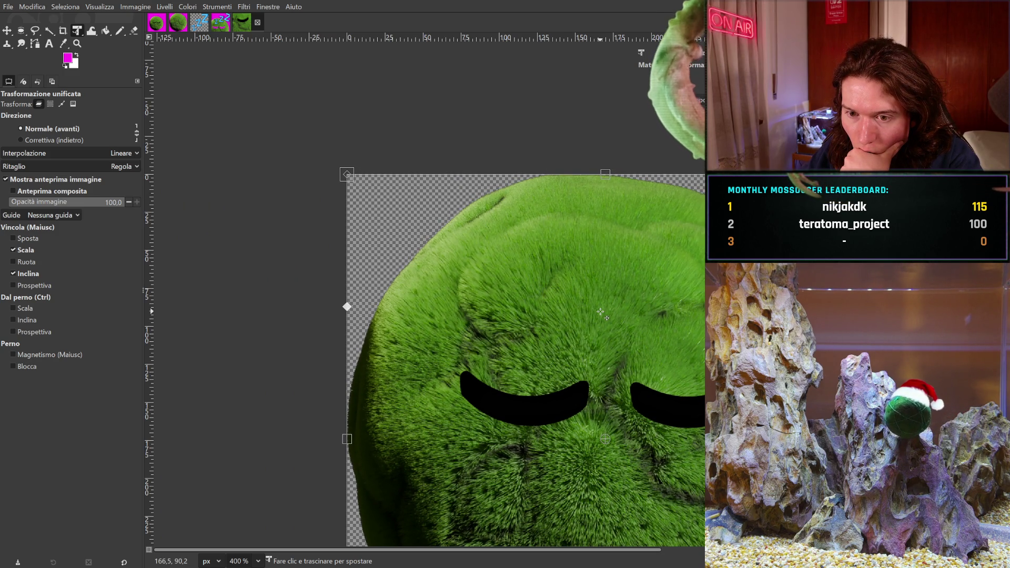
scroll(610, 310, "down", 10)
scroll(611, 310, "right", 8)
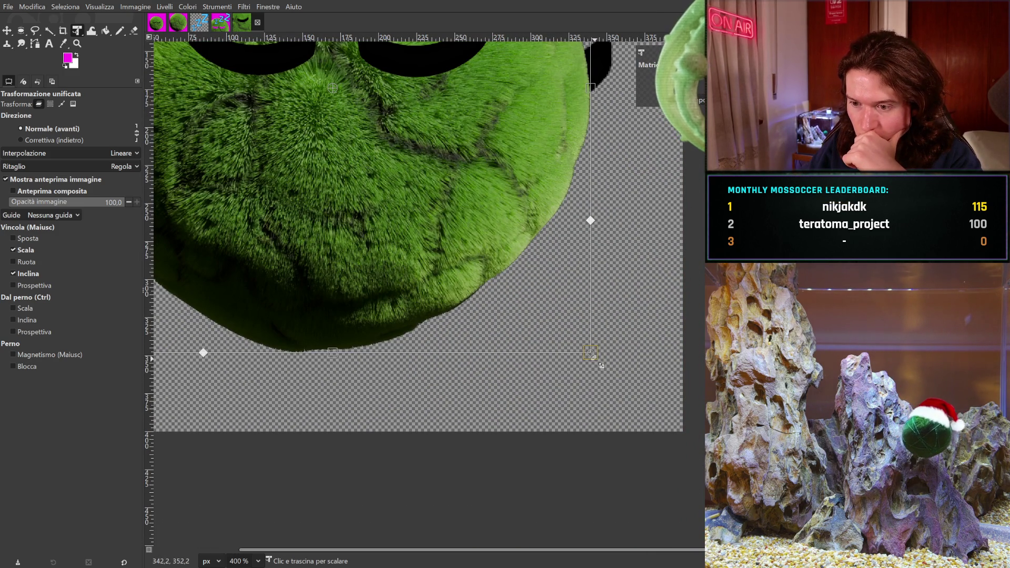
mouse_move(602, 364)
left_mouse_down()
mouse_move(605, 384)
mouse_move(649, 412)
mouse_move(656, 451)
left_mouse_up()
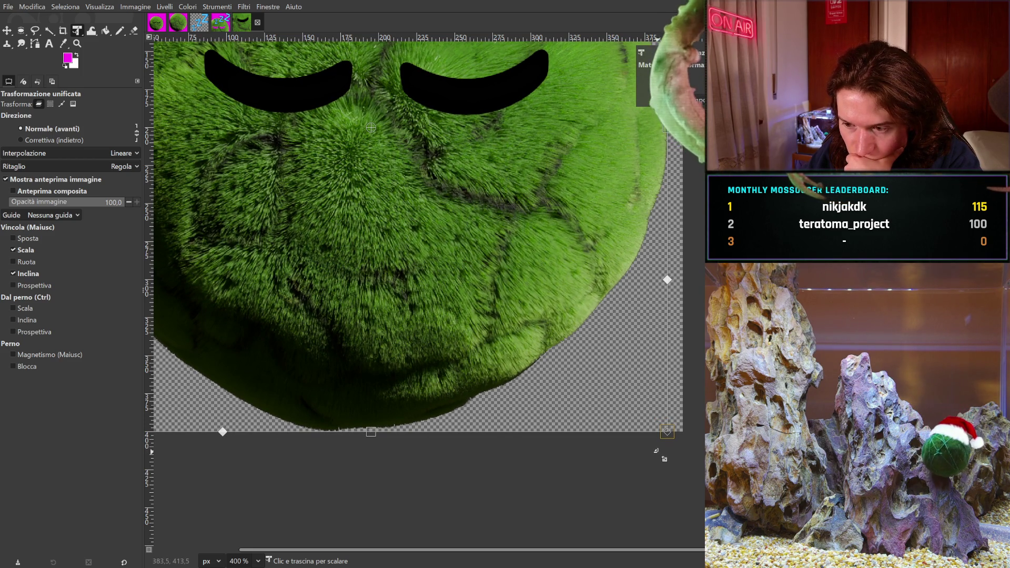
scroll(610, 418, "up", 5)
scroll(610, 417, "left", 3)
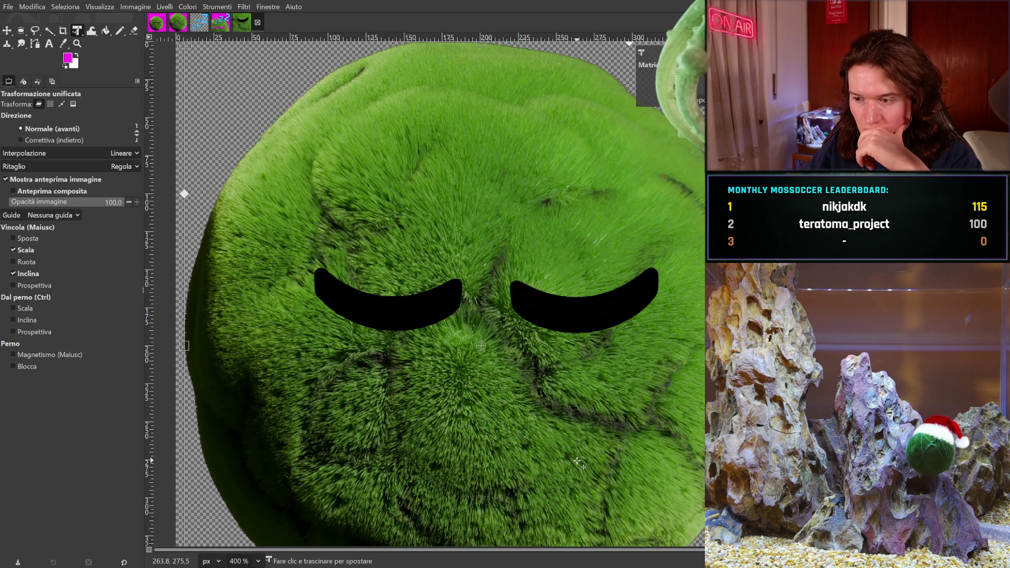
left_click_drag(577, 461, 577, 460)
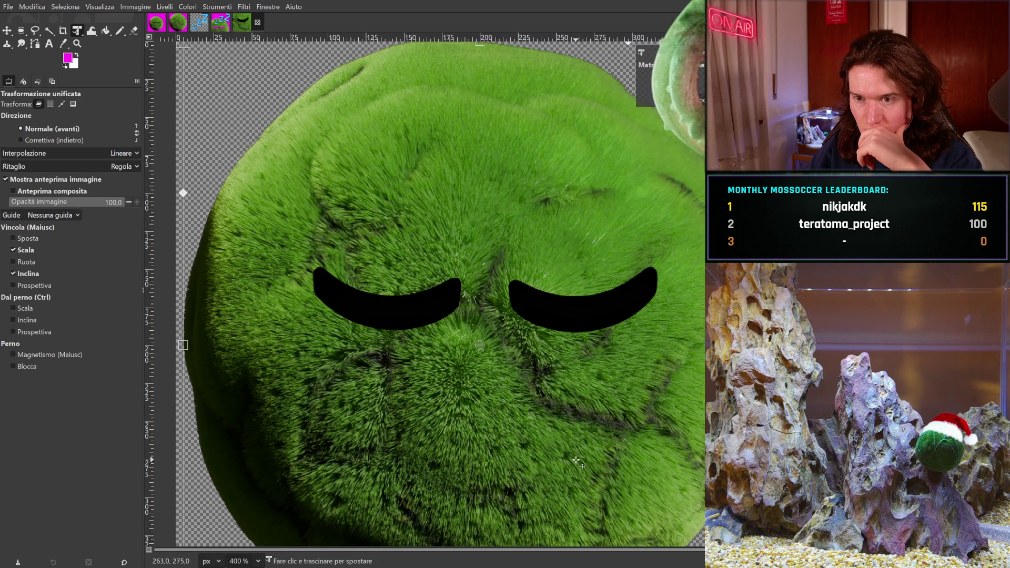
Inspect the placed moss ball's bottom edge and face at different zoom levels
scroll(553, 489, "up", 3)
scroll(554, 490, "right", 2)
scroll(553, 490, "down", 10)
scroll(425, 483, "left", 1)
left_click_drag(526, 468, 520, 360)
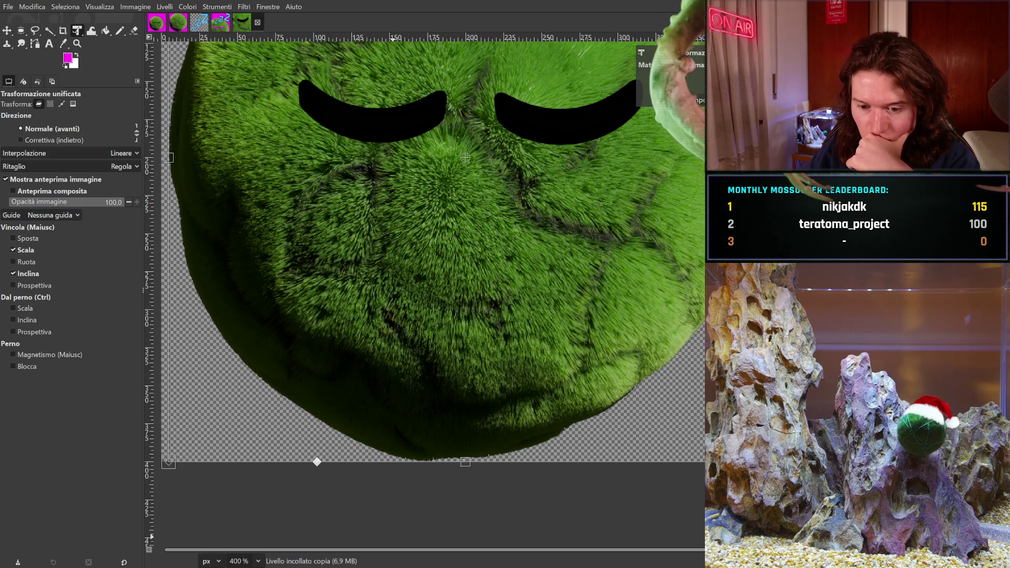
key("1")
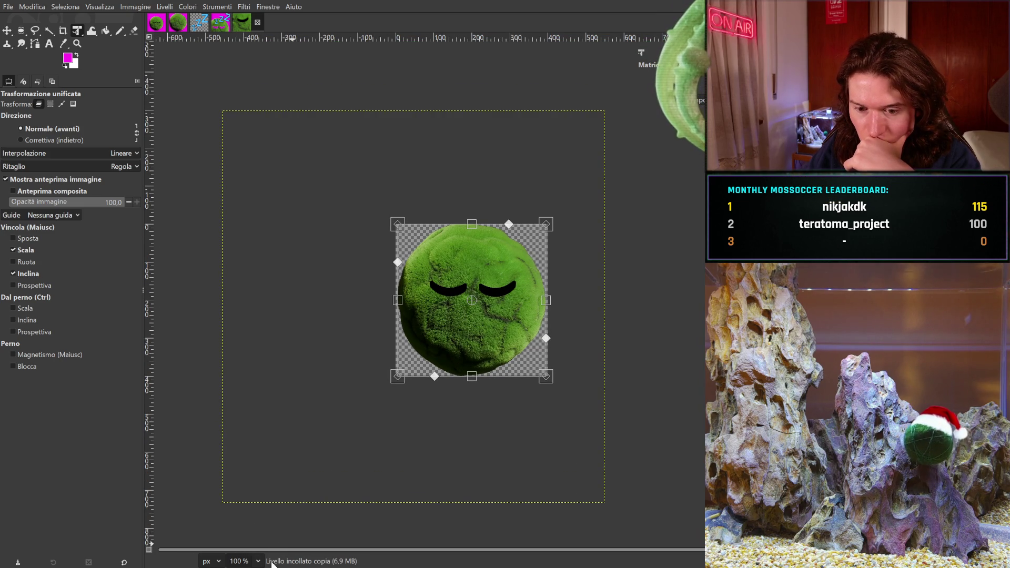
key("3")
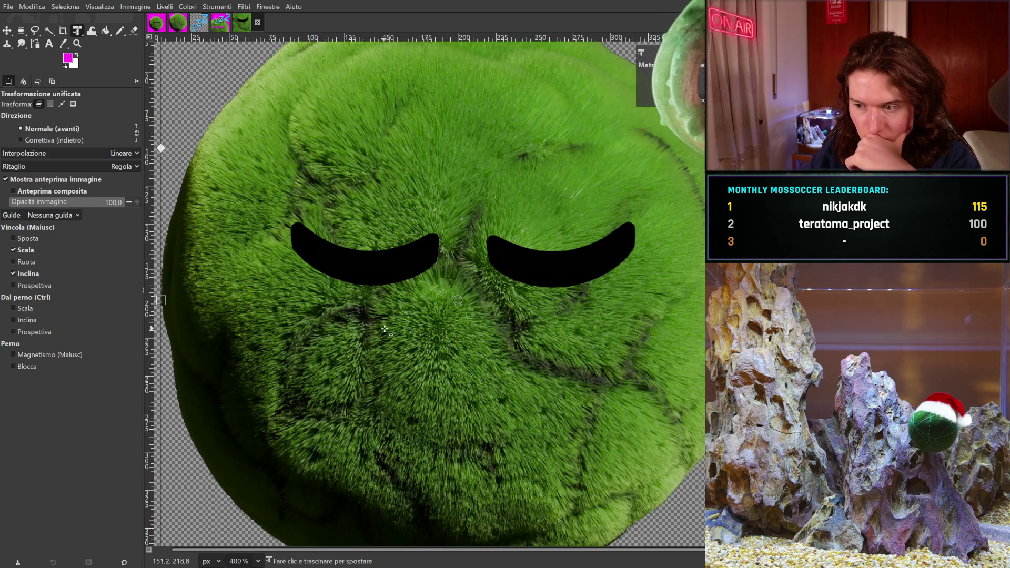
scroll(412, 491, "up", 10)
left_click_drag(412, 491, 398, 463)
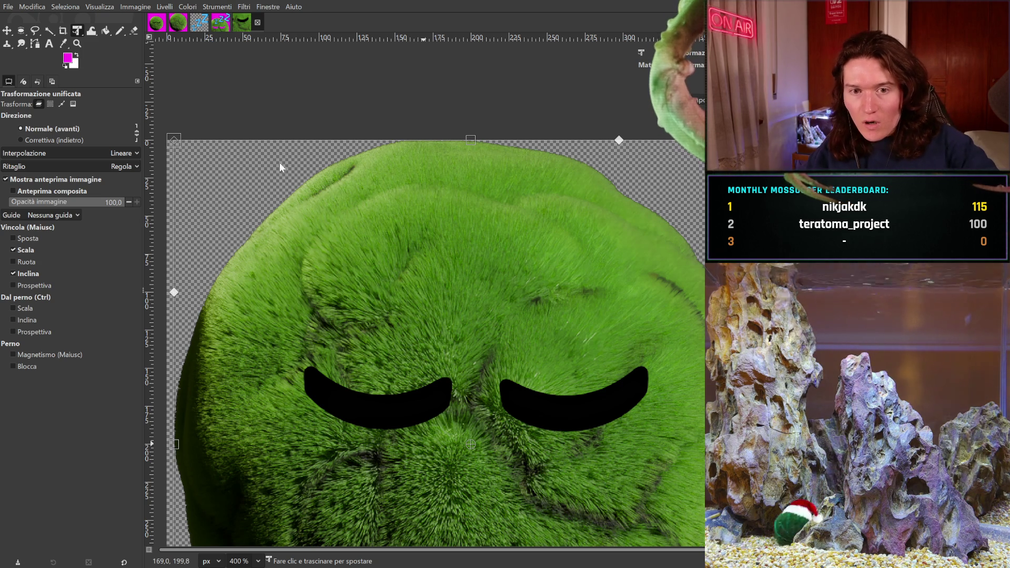
left_click(7, 30)
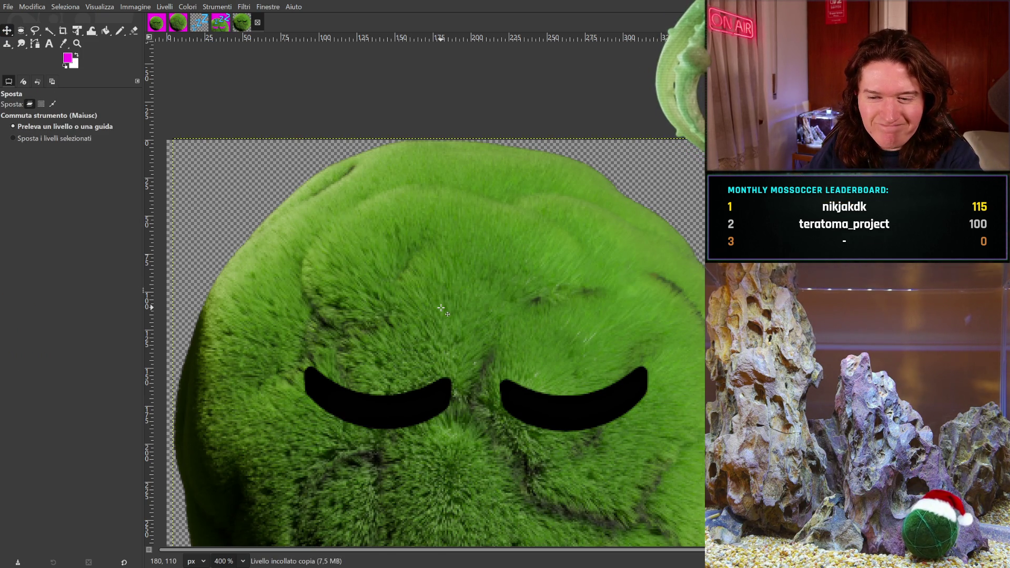
mouse_move(467, 310)
left_mouse_down()
mouse_move(506, 324)
mouse_move(506, 309)
left_mouse_up()
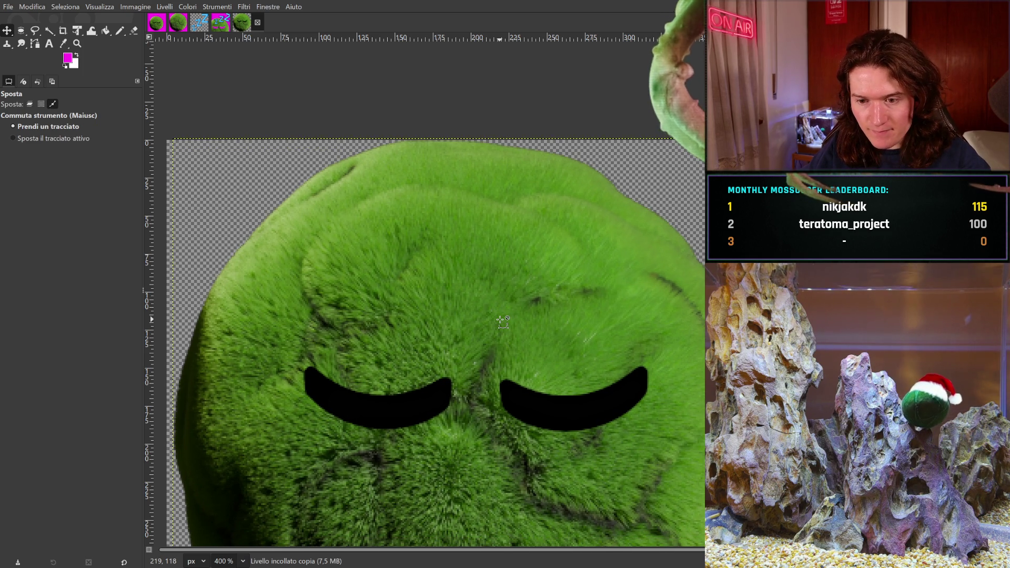
key("ctrl+z")
left_click(30, 103)
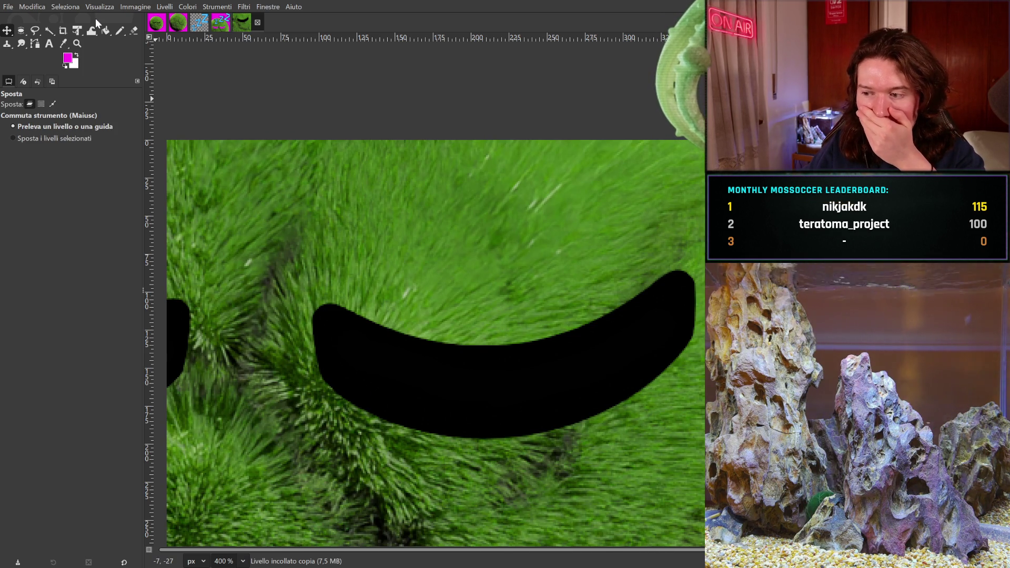
key("ctrl+y")
left_click(53, 103)
key("ctrl+z")
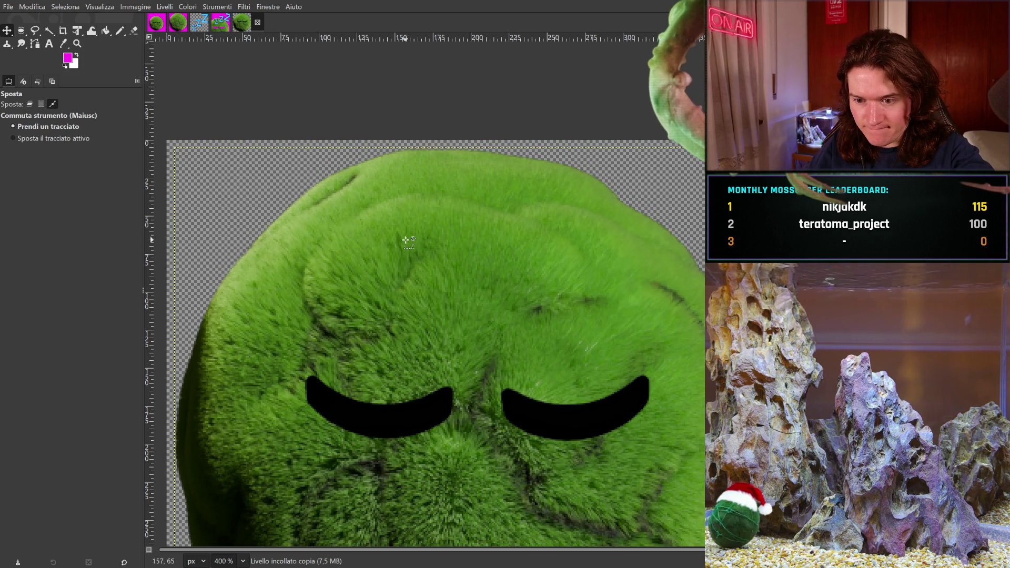
left_click_drag(410, 239, 470, 80)
scroll(469, 80, "down", 4)
scroll(463, 74, "up", 5)
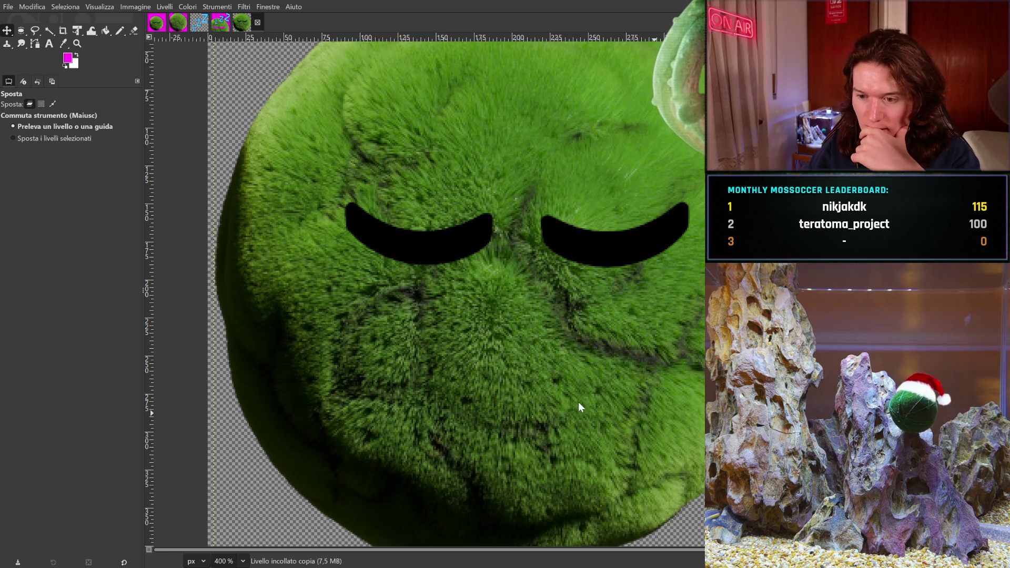
key("ctrl+z")
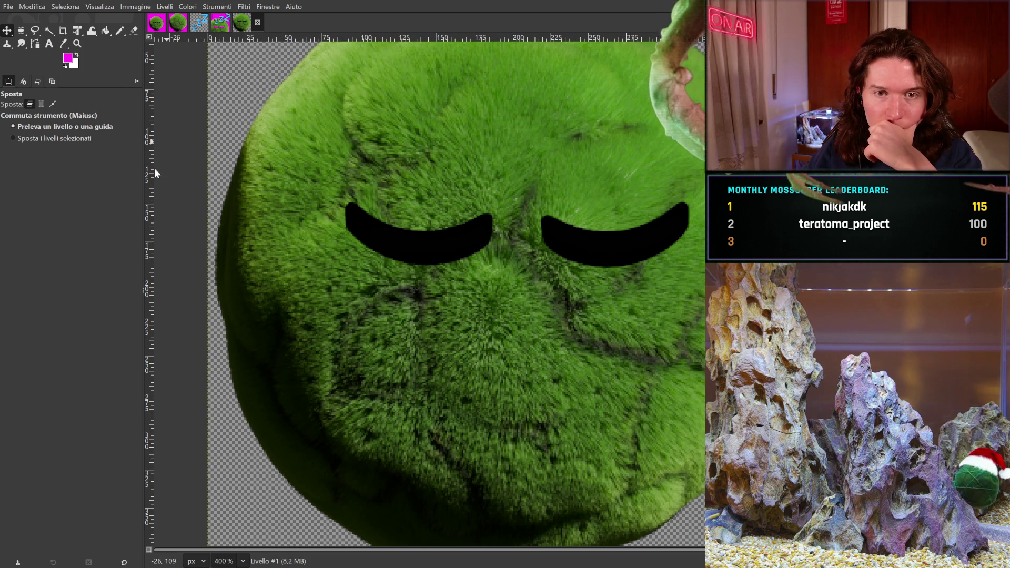
mouse_move(307, 150)
left_mouse_down()
mouse_move(494, 274)
mouse_move(423, 277)
left_mouse_up()
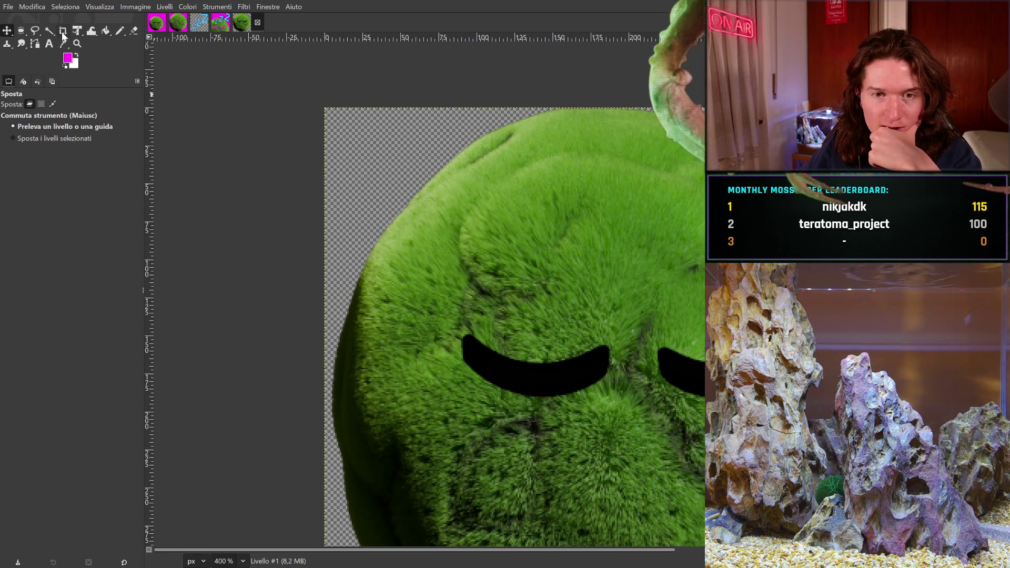
Draw an oversized elliptical selection over the moss ball, then discard it
left_click(21, 30)
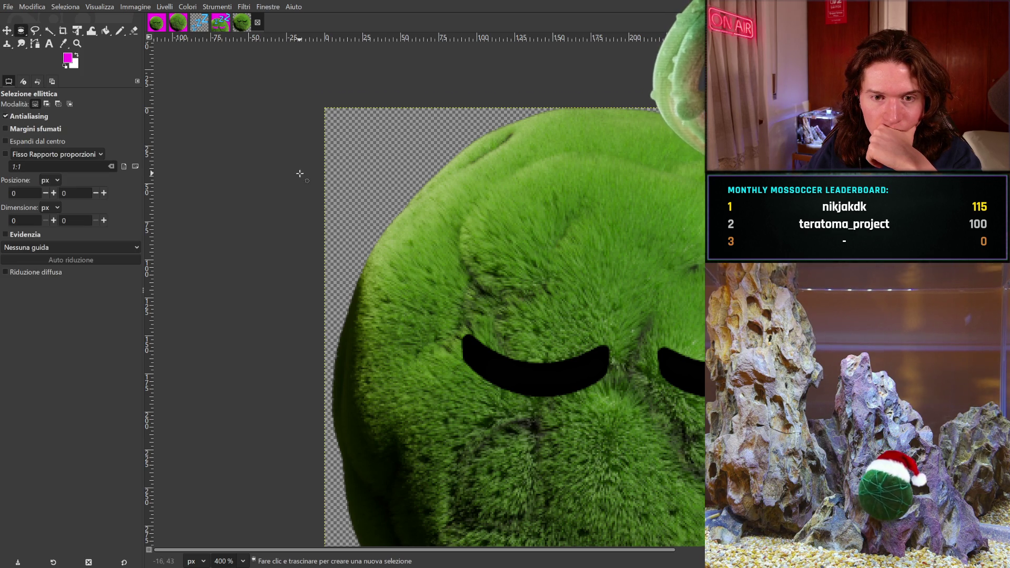
scroll(300, 173, "down", 3)
scroll(300, 173, "right", 1)
mouse_move(333, 102)
left_mouse_down()
mouse_move(631, 417)
mouse_move(700, 440)
mouse_move(760, 490)
left_mouse_up()
scroll(419, 156, "down", 5)
scroll(420, 155, "left", 1)
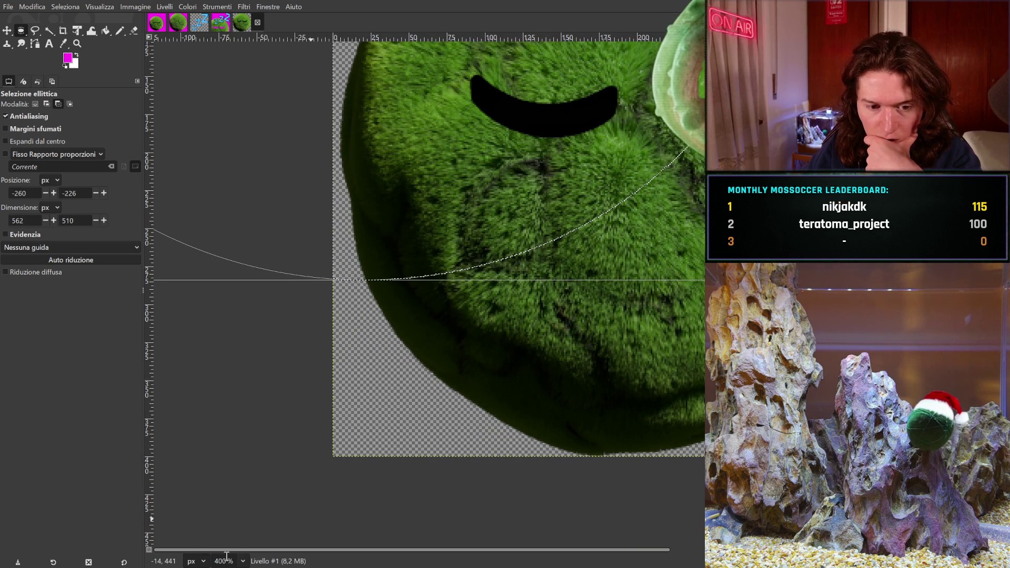
key("2")
scroll(225, 481, "up", 4)
scroll(225, 480, "left", 3)
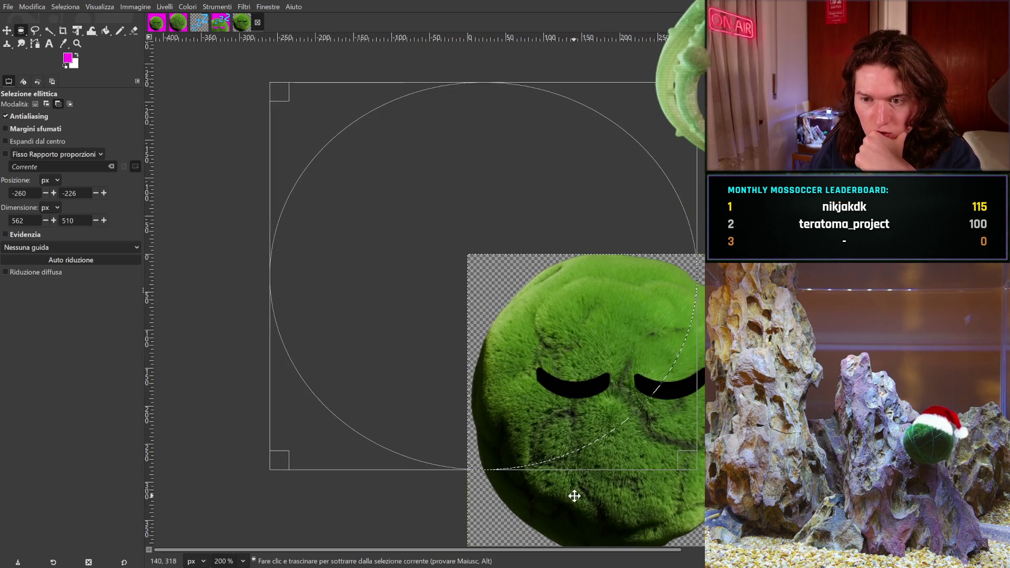
left_click(491, 286)
type("1:1")
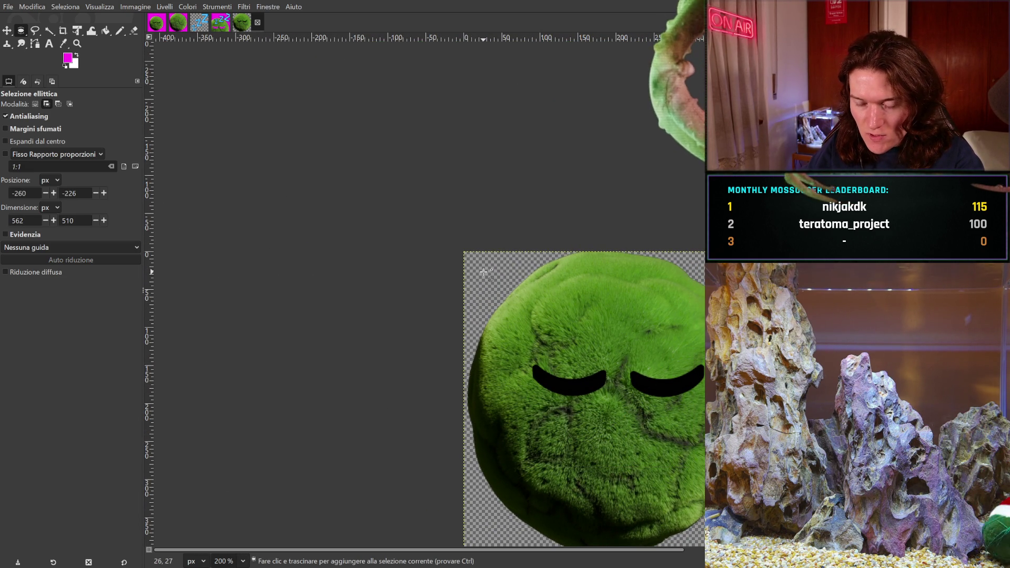
Draw a circular selection around the moss ball, widen its top-left edge, and subtract a tiny ellipse
mouse_move(612, 368)
left_mouse_down()
mouse_move(673, 452)
mouse_move(700, 513)
mouse_move(750, 544)
mouse_move(694, 462)
left_mouse_up()
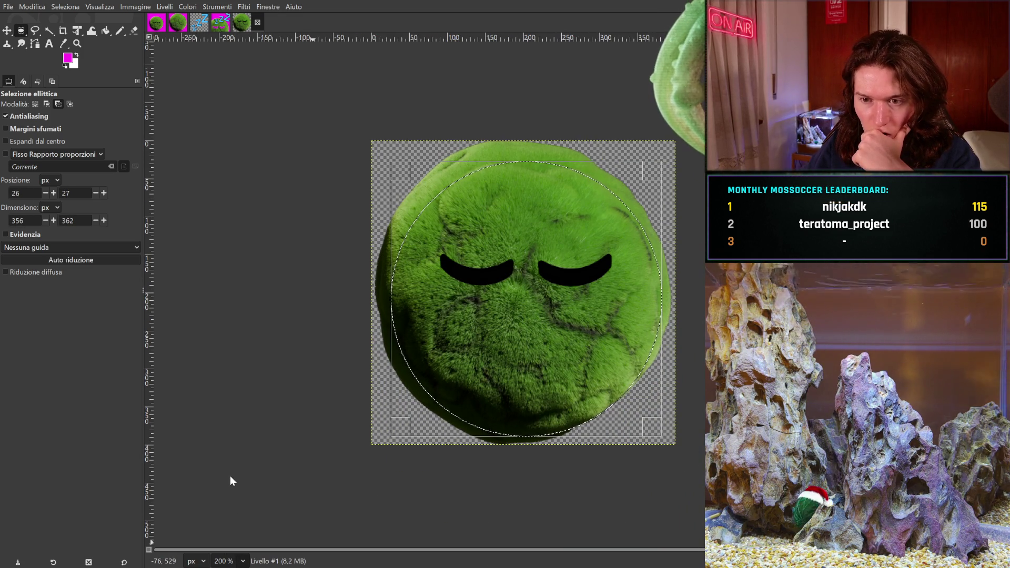
key("3")
scroll(232, 468, "up", 3)
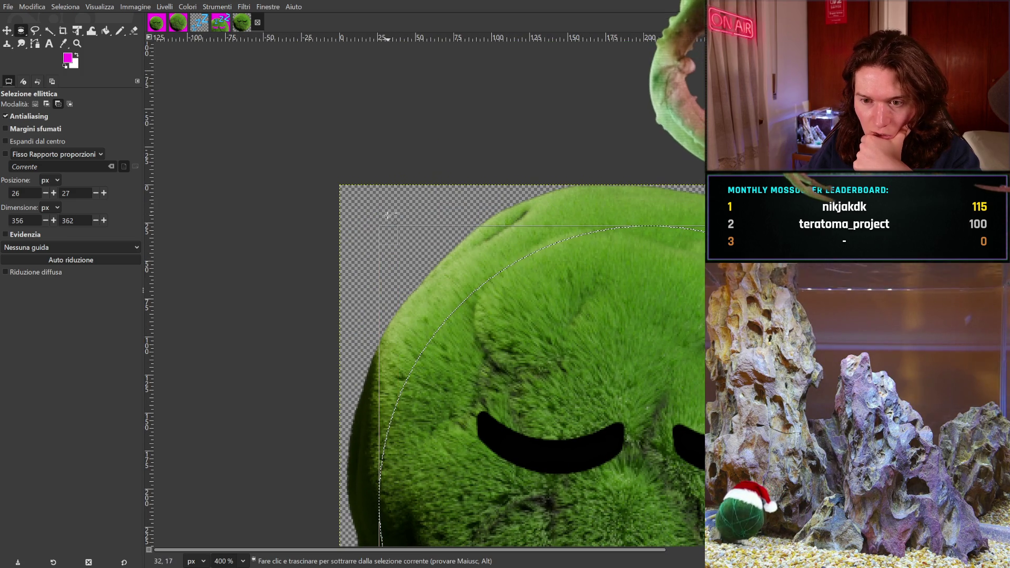
mouse_move(387, 236)
left_mouse_down()
mouse_move(360, 229)
mouse_move(347, 204)
left_mouse_up()
scroll(307, 309, "right", 8)
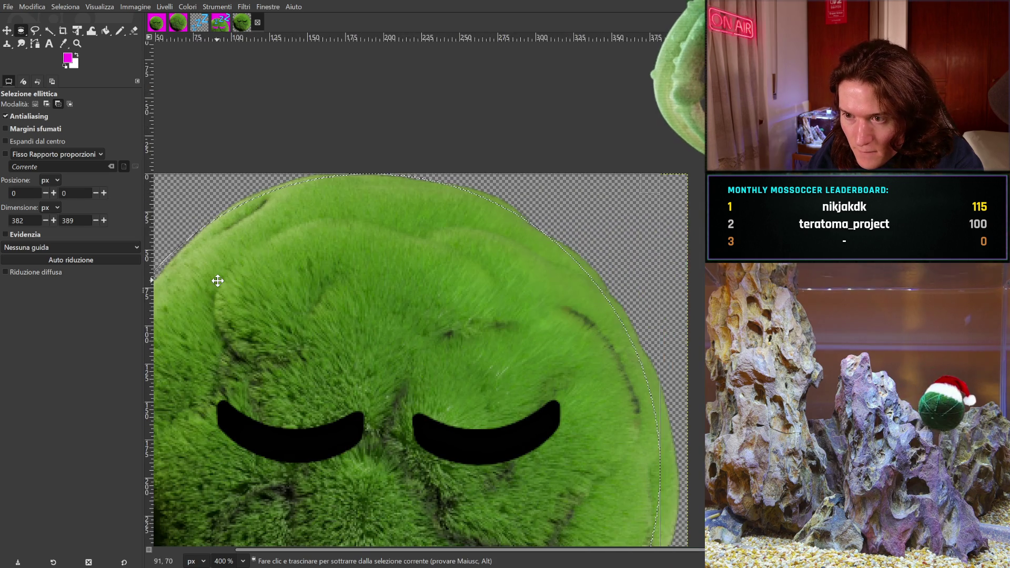
scroll(218, 281, "down", 10)
scroll(467, 312, "up", 2)
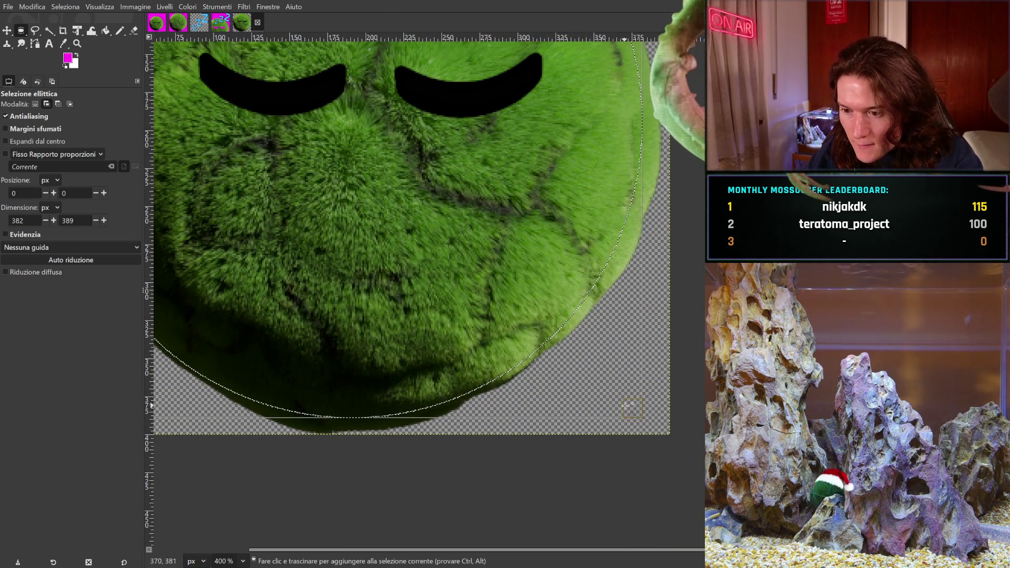
left_click_drag(637, 406, 651, 420, "ctrl")
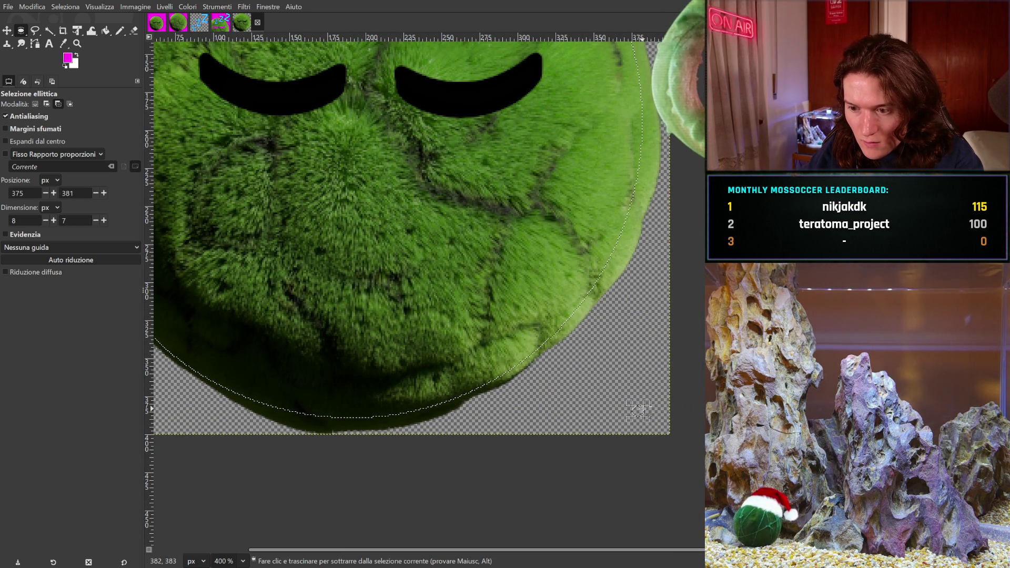
left_click(635, 409)
Clear the selection with a subtract click at the top-left corner and change the ellipse combine mode
scroll(476, 280, "up", 3)
scroll(491, 332, "left", 4)
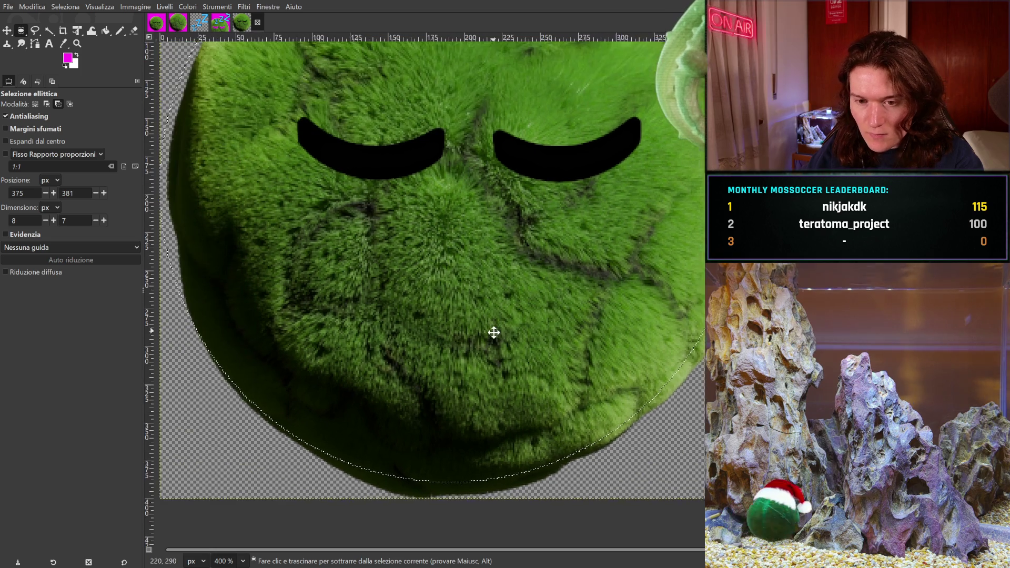
scroll(490, 341, "up", 5)
scroll(589, 428, "left", 4)
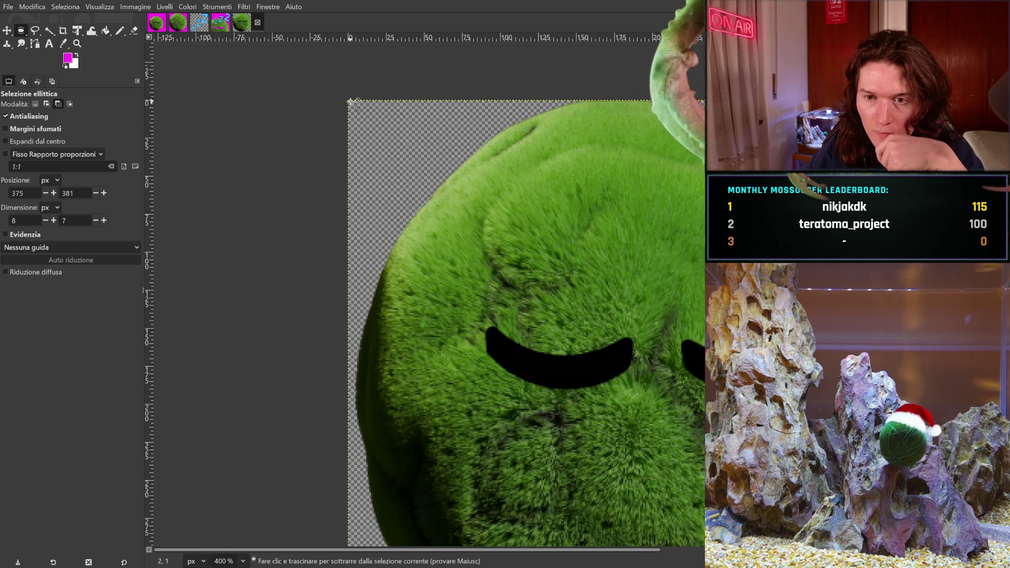
left_click(422, 183, "ctrl")
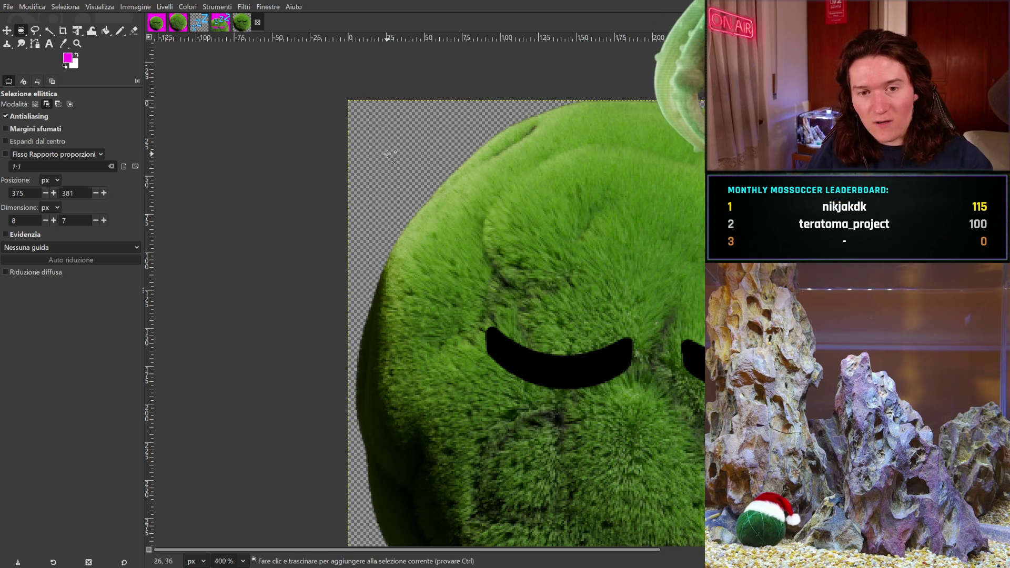
left_click(58, 103)
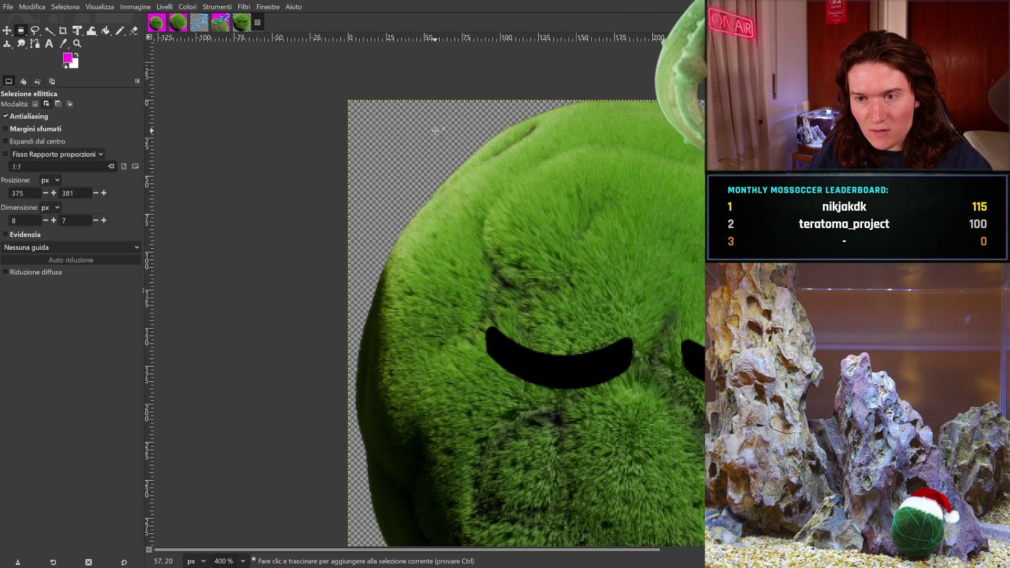
Draw a circle selection on the moss ball, moving it to the top-left corner and enlarging it
mouse_move(599, 341)
left_mouse_down()
mouse_move(638, 361)
mouse_move(674, 418)
mouse_move(566, 426)
mouse_move(503, 380)
mouse_move(620, 476)
mouse_move(584, 484)
mouse_move(613, 494)
left_mouse_up()
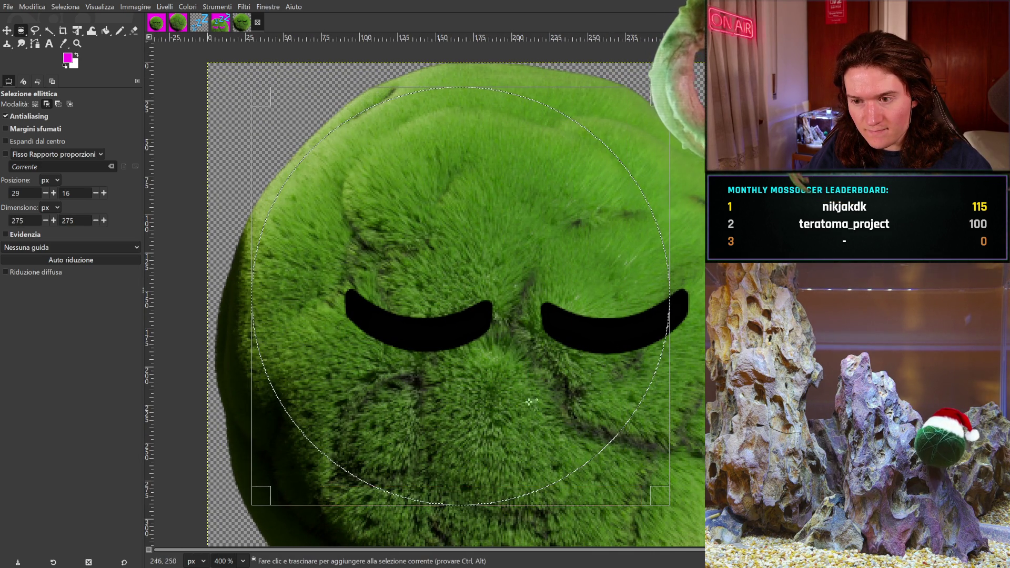
scroll(458, 336, "down", 1)
scroll(368, 237, "up", 1)
scroll(363, 231, "left", 2)
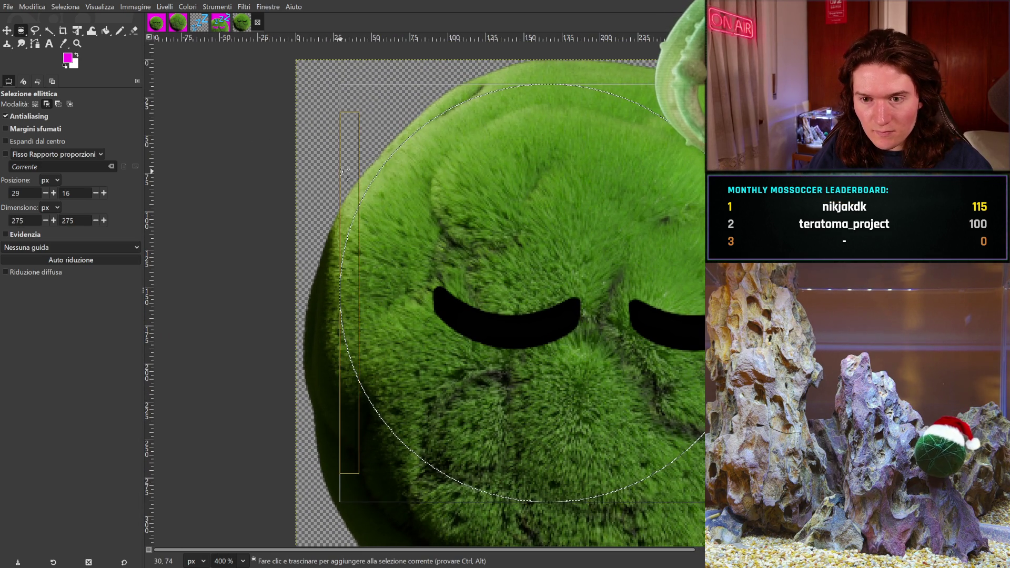
mouse_move(390, 180)
left_mouse_down()
mouse_move(365, 182)
mouse_move(345, 155)
left_mouse_up()
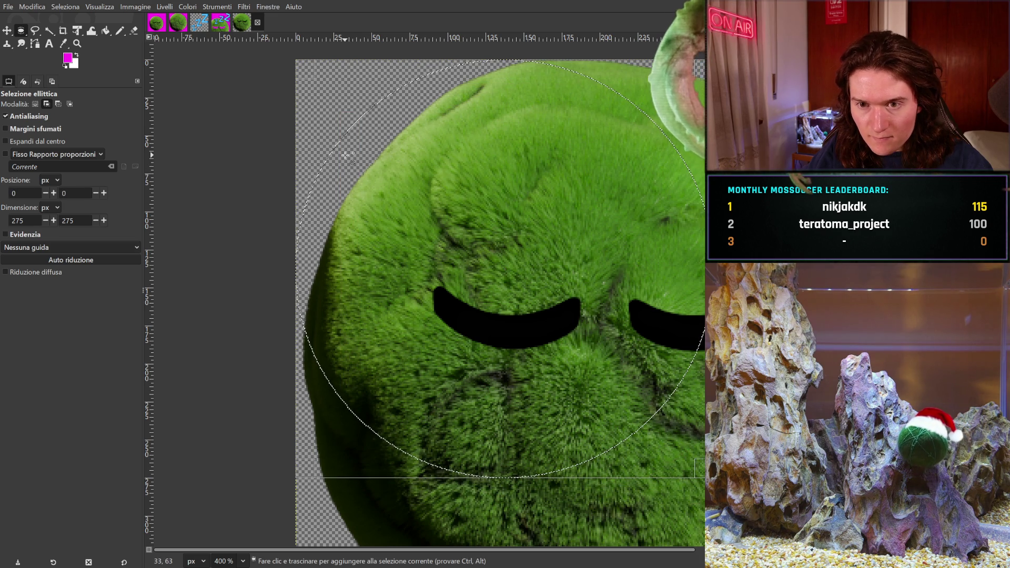
scroll(363, 154, "down", 5)
scroll(374, 154, "right", 5)
left_click_drag(448, 220, 609, 386)
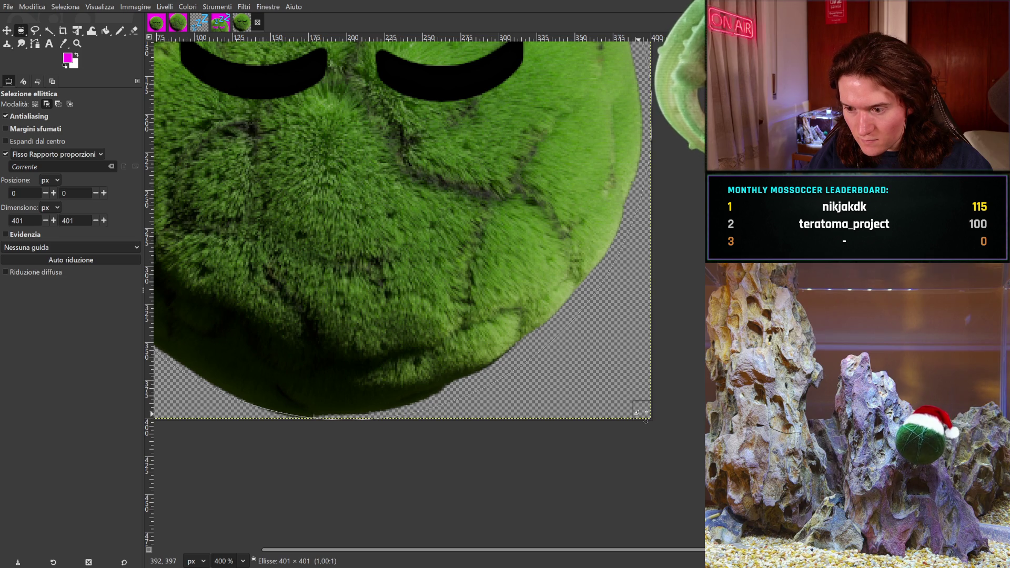
mouse_move(634, 413)
left_mouse_down()
mouse_move(634, 404)
mouse_move(644, 417)
left_mouse_up()
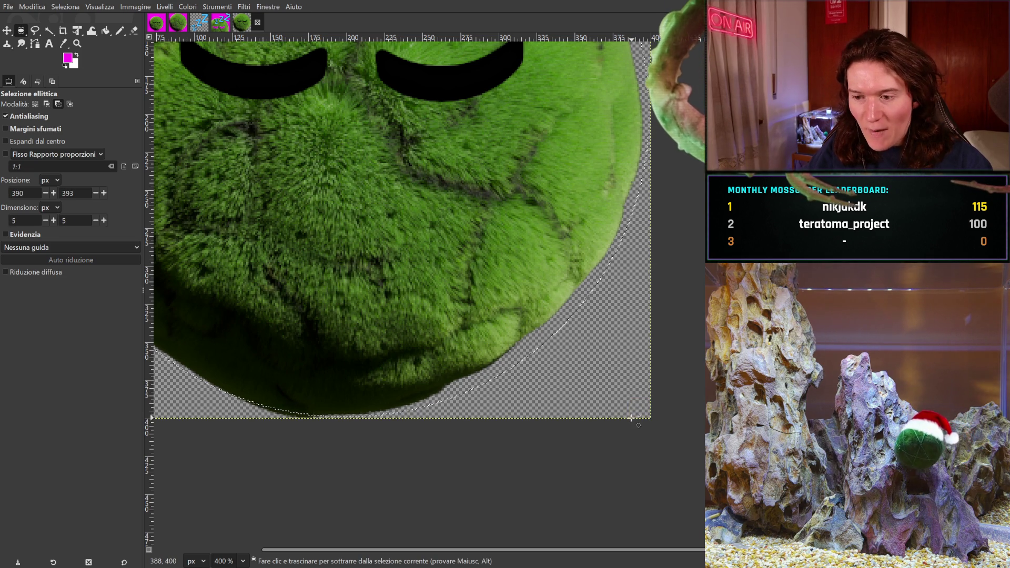
scroll(444, 315, "up", 5)
scroll(318, 167, "left", 5)
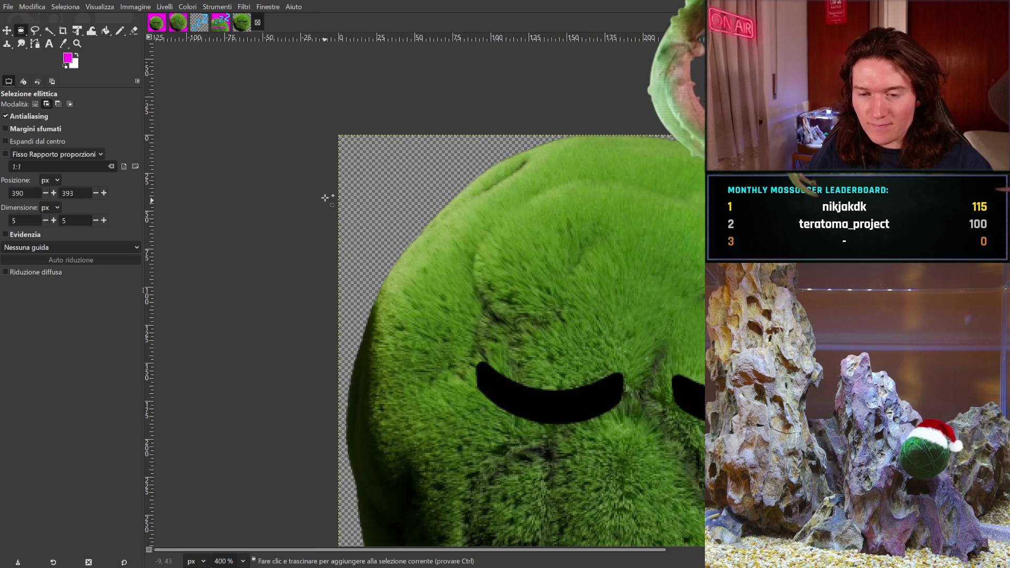
Redraw a large circle from the image's top-left corner and stretch it toward the ball's bottom-right
mouse_move(347, 147)
left_mouse_down()
mouse_move(532, 337)
mouse_move(788, 497)
left_mouse_up()
left_click_drag(354, 159, 359, 153)
scroll(448, 197, "down", 5)
scroll(448, 197, "right", 4)
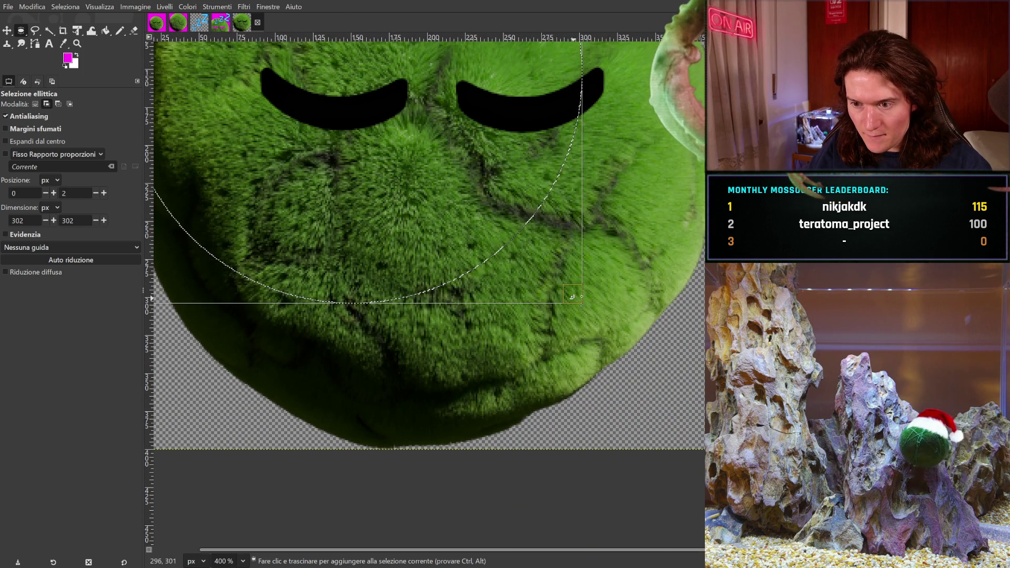
mouse_move(572, 297)
left_mouse_down()
mouse_move(631, 363)
mouse_move(726, 419)
left_mouse_up()
scroll(499, 282, "up", 3)
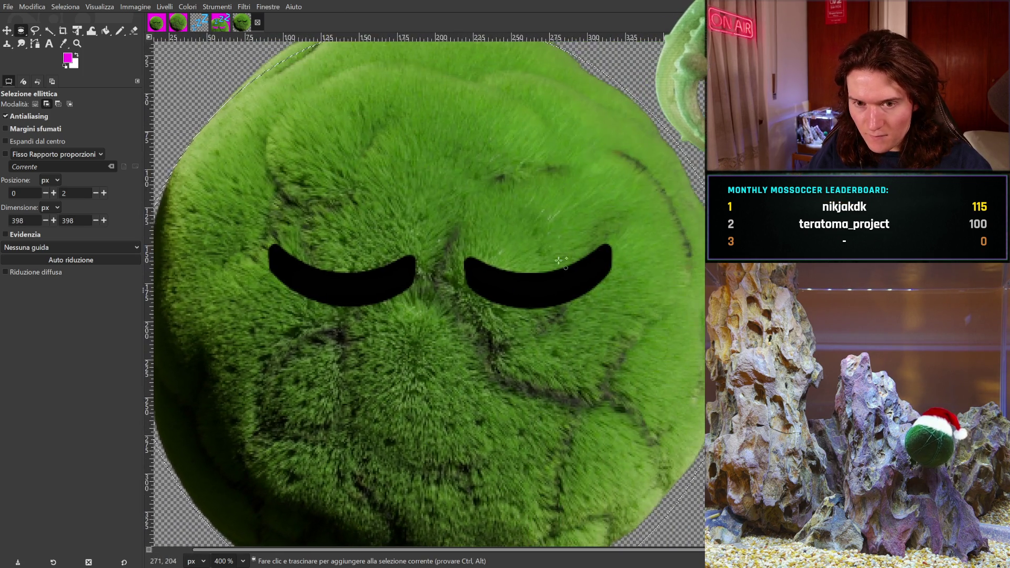
scroll(537, 346, "up", 5)
scroll(537, 345, "right", 4)
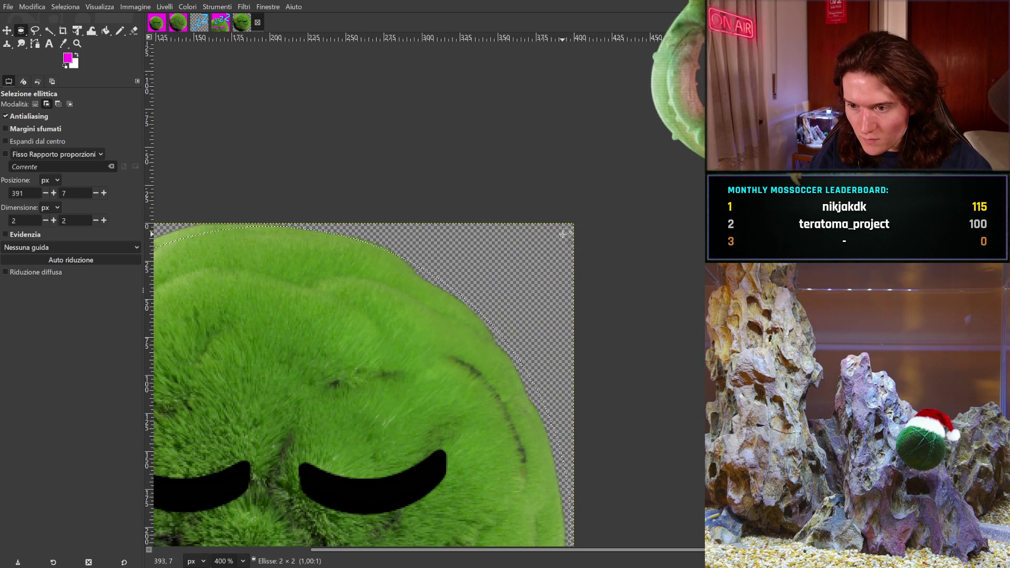
Draw a new ellipse across the whole ball, enlarge it to about 400 px and commit it
key("ctrl")
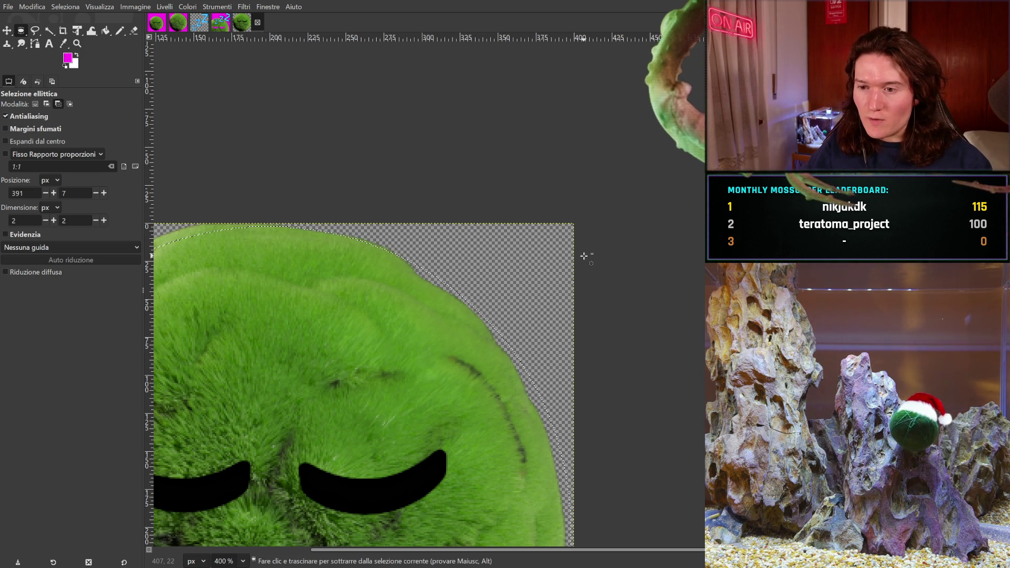
left_click_drag(308, 283, 630, 265)
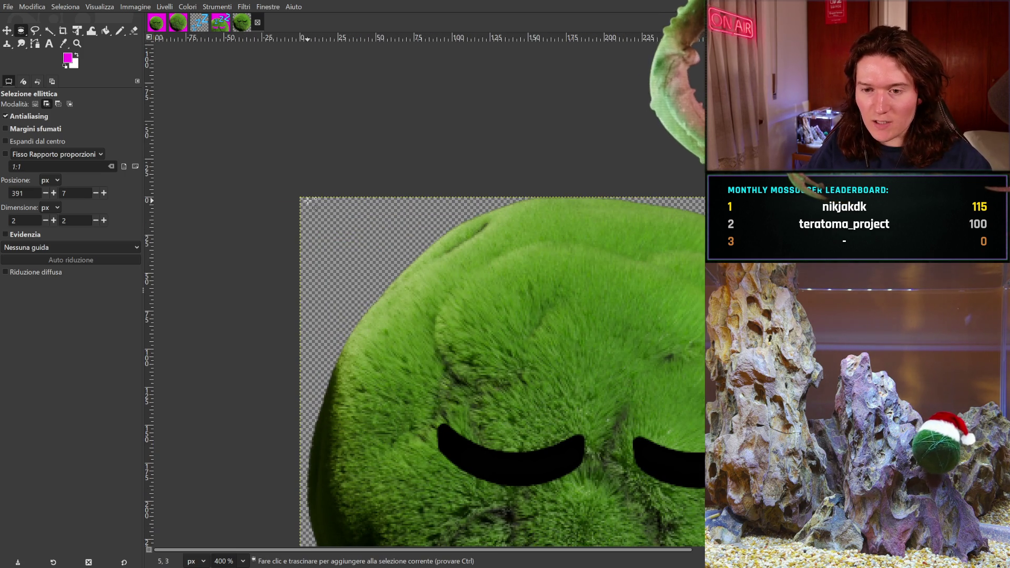
left_click_drag(299, 196, 299, 196)
mouse_move(442, 359)
left_mouse_down()
mouse_move(658, 500)
mouse_move(790, 548)
mouse_move(930, 558)
mouse_move(775, 529)
left_mouse_up()
scroll(654, 279, "up", 5)
scroll(621, 247, "right", 4)
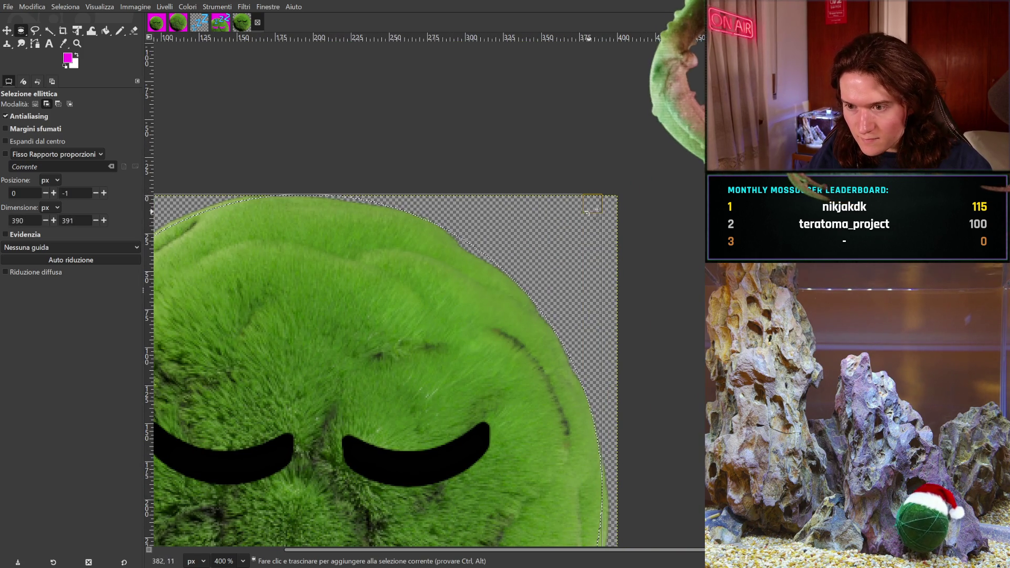
scroll(585, 222, "down", 10)
scroll(585, 221, "right", 2)
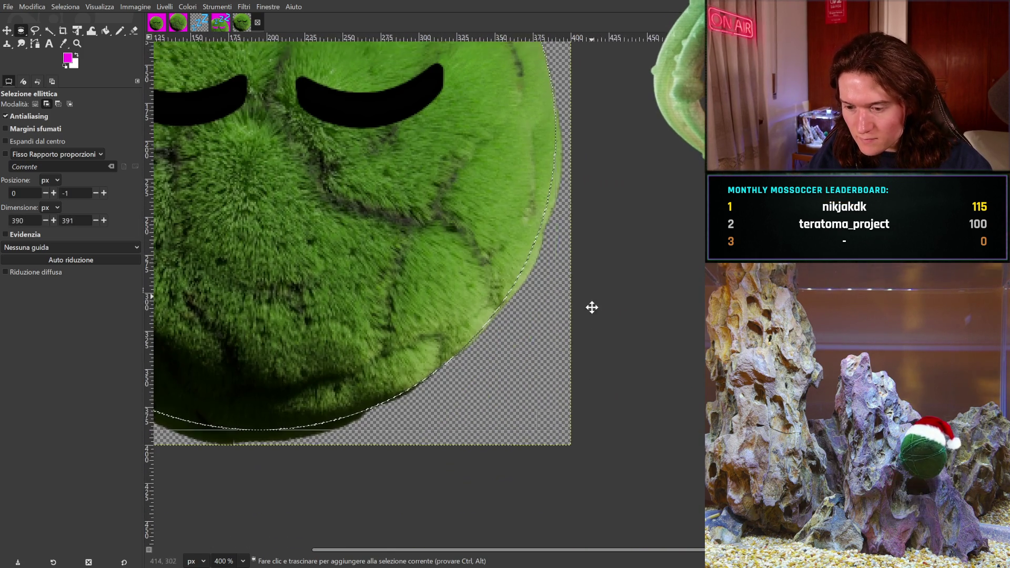
mouse_move(558, 405)
left_mouse_down()
mouse_move(569, 421)
mouse_move(560, 419)
left_mouse_up()
key("Return")
Nudge the circle's top edge to fit and check the selection along the ball's edges
scroll(524, 304, "up", 10)
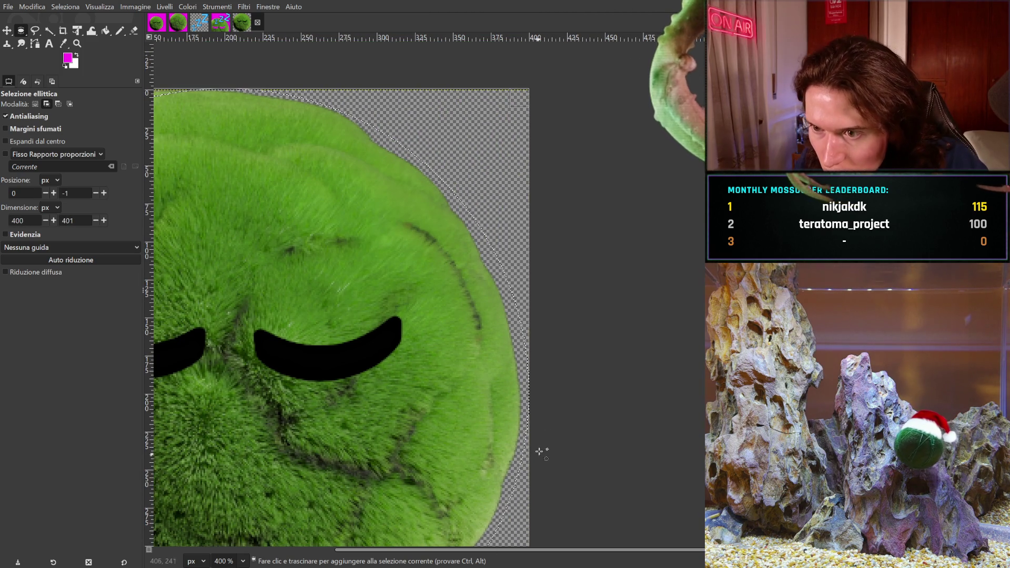
scroll(521, 189, "left", 8)
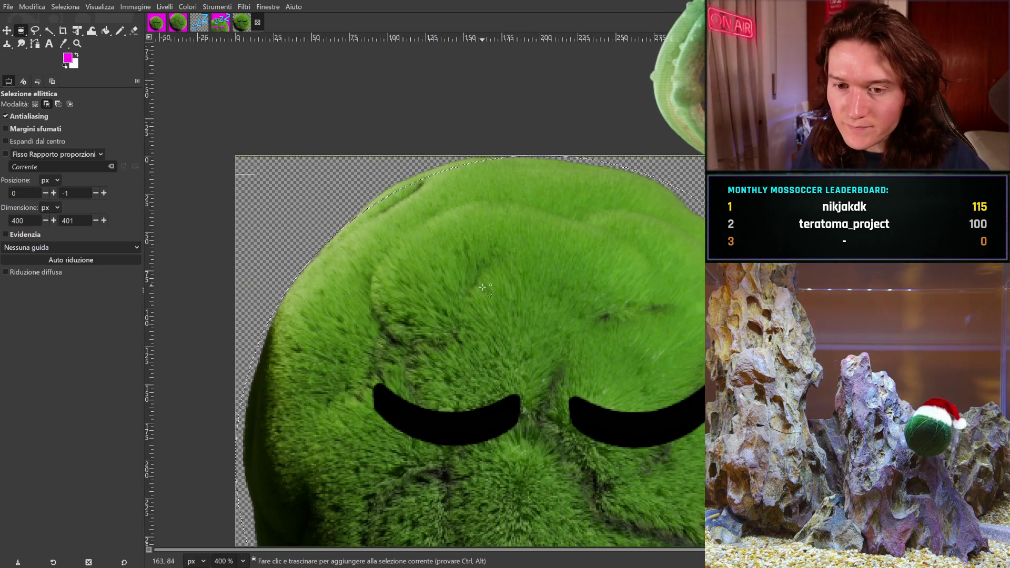
scroll(436, 222, "down", 8)
scroll(436, 222, "up", 5)
scroll(394, 235, "down", 5)
scroll(394, 234, "right", 1)
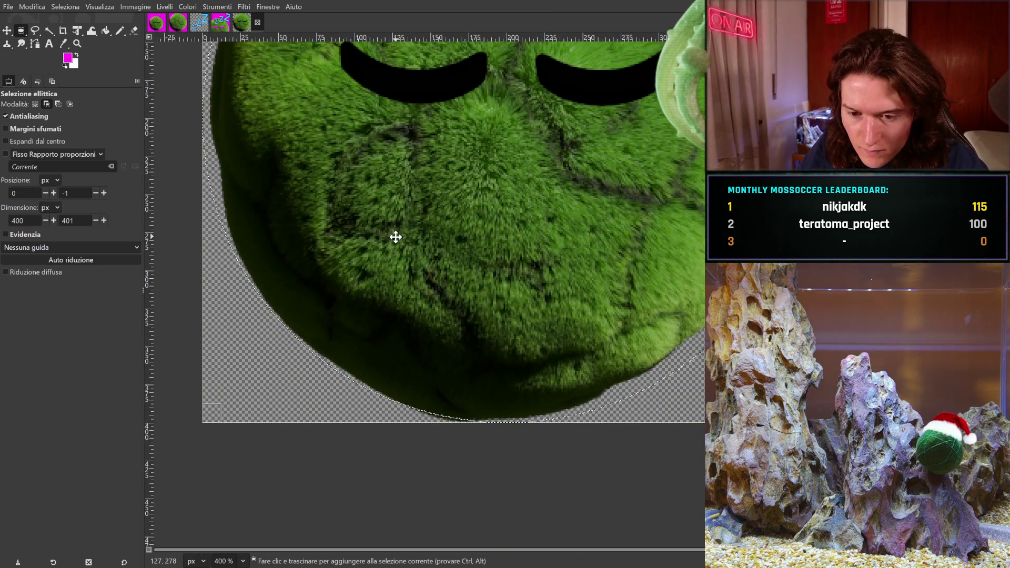
scroll(438, 239, "up", 5)
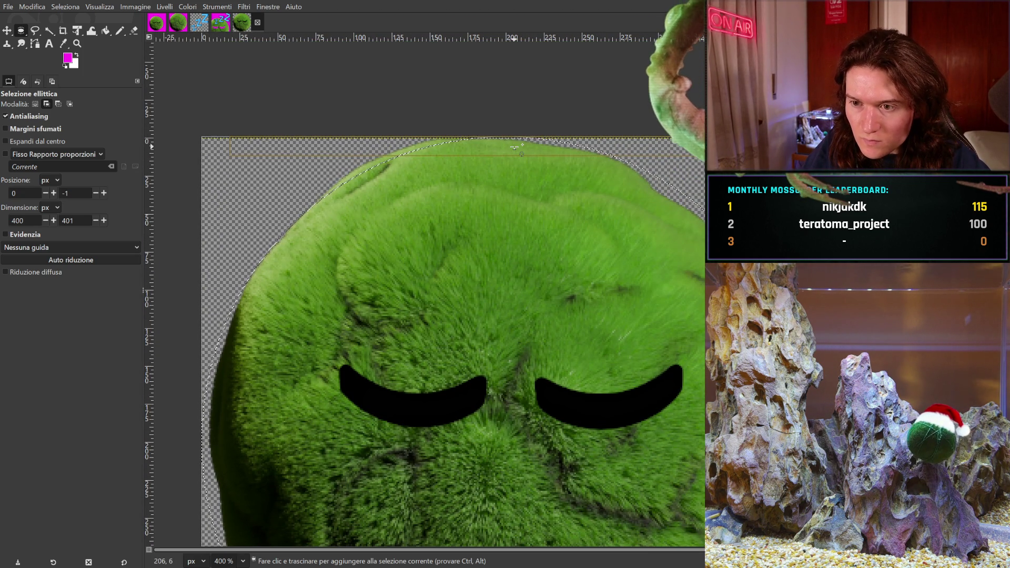
left_click_drag(515, 147, 516, 149)
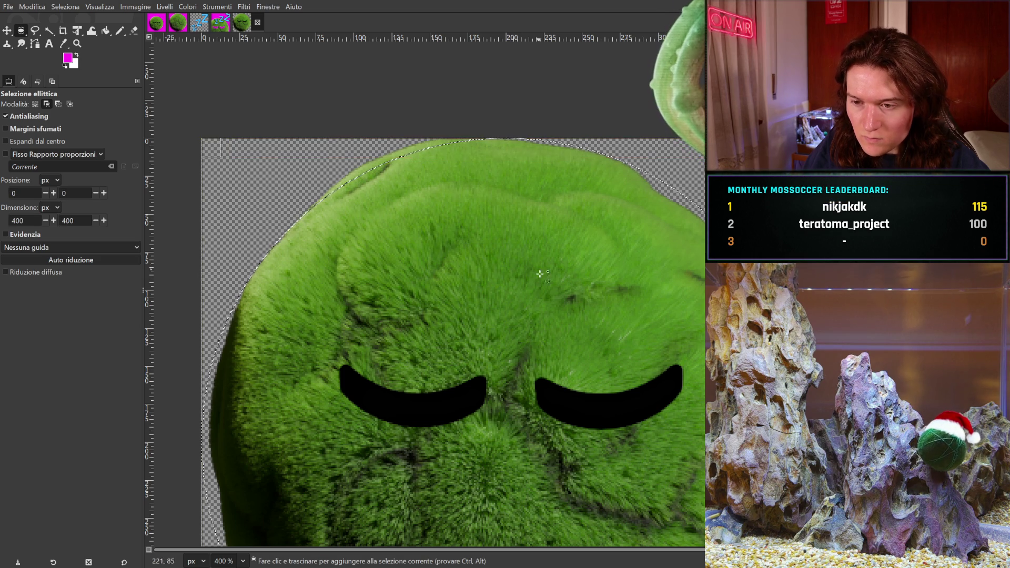
left_click_drag(538, 268, 295, 169)
left_click_drag(322, 261, 379, 70)
mouse_move(281, 237)
left_mouse_down()
mouse_move(526, 327)
mouse_move(530, 372)
mouse_move(270, 289)
mouse_move(316, 263)
mouse_move(309, 256)
left_mouse_up()
mouse_move(261, 291)
left_mouse_down()
mouse_move(487, 201)
mouse_move(390, 301)
left_mouse_up()
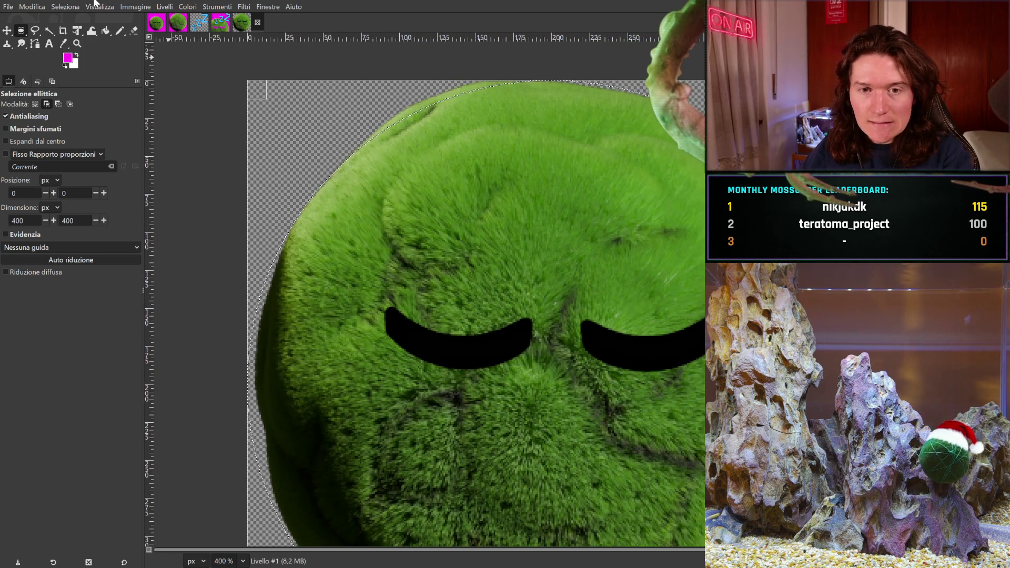
left_click(106, 31)
Fill the circular selection with magenta
left_click(395, 202)
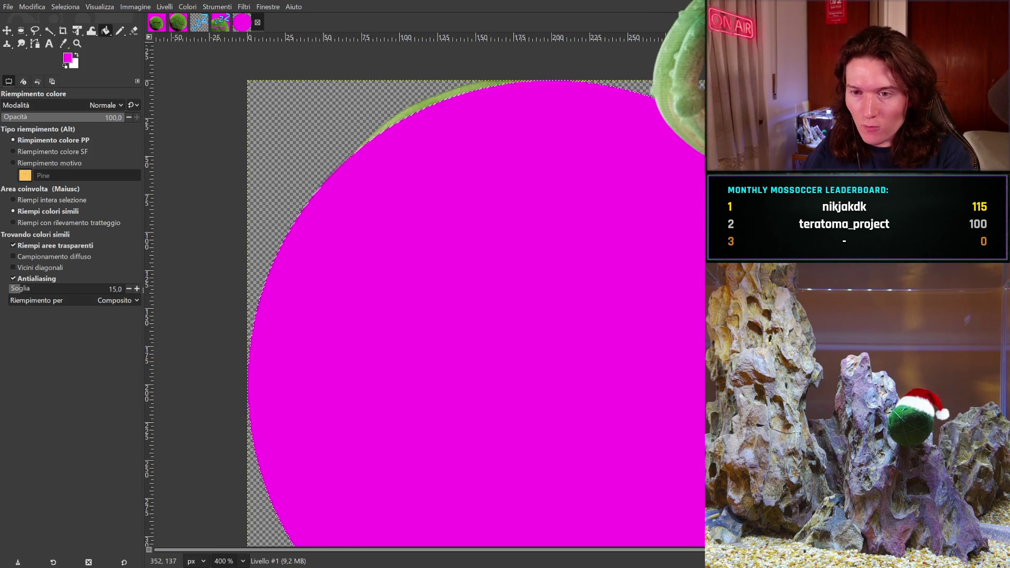
scroll(546, 235, "down", 3)
scroll(558, 238, "right", 3)
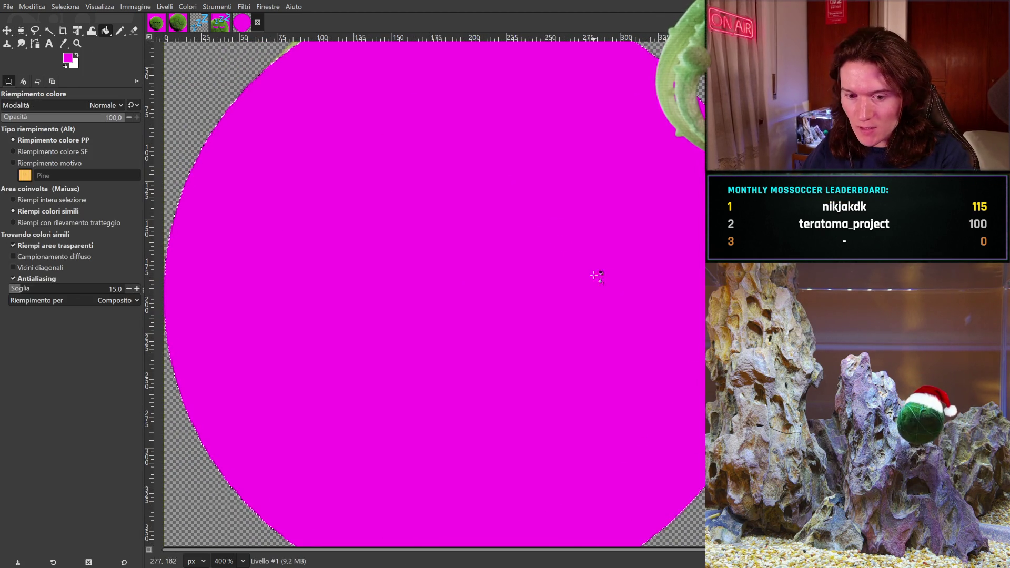
Move the magenta fill beneath the moss layers so only a thin rim shows
key("Page_Up")
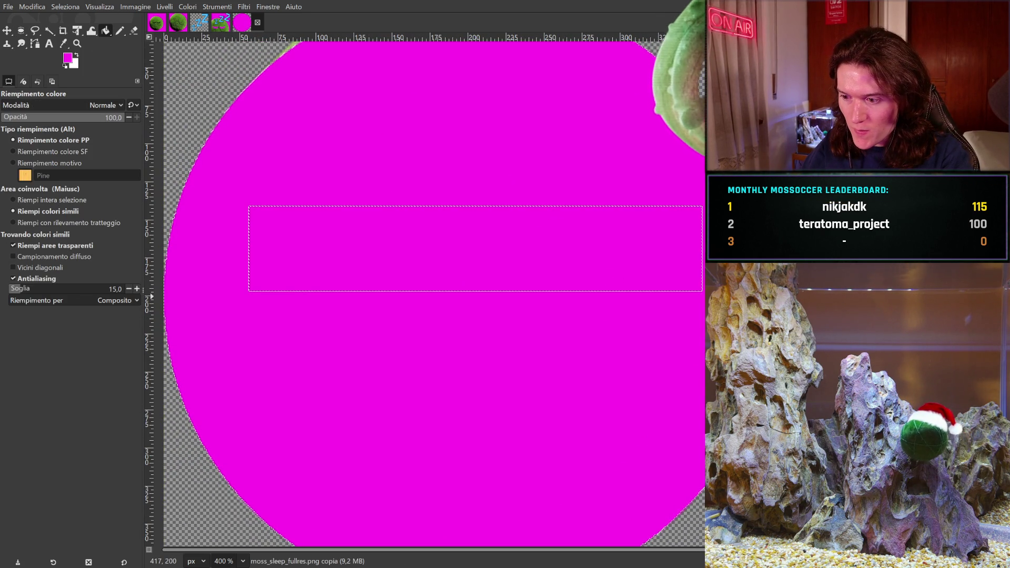
key("Page_Up")
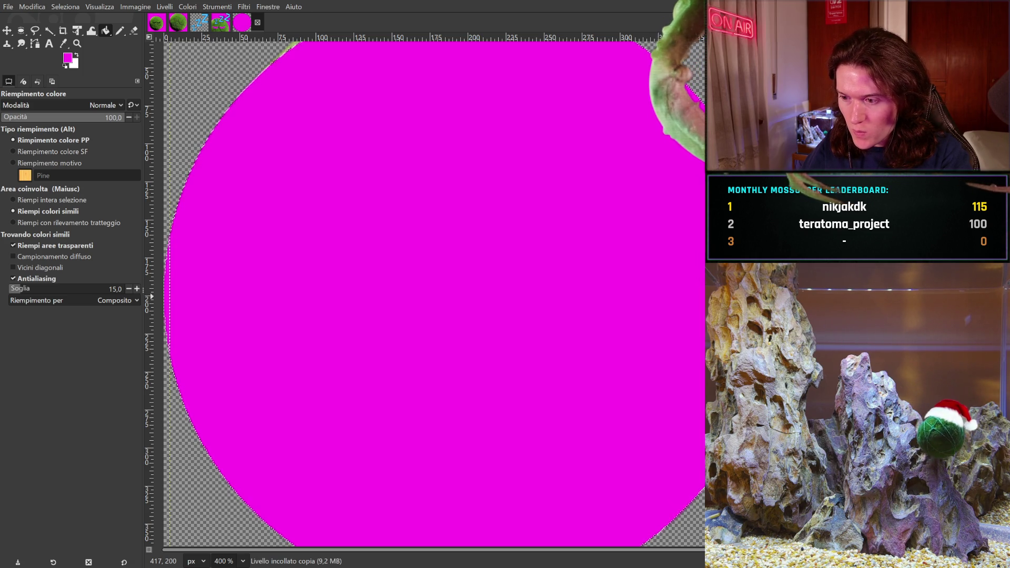
key("Page_Down")
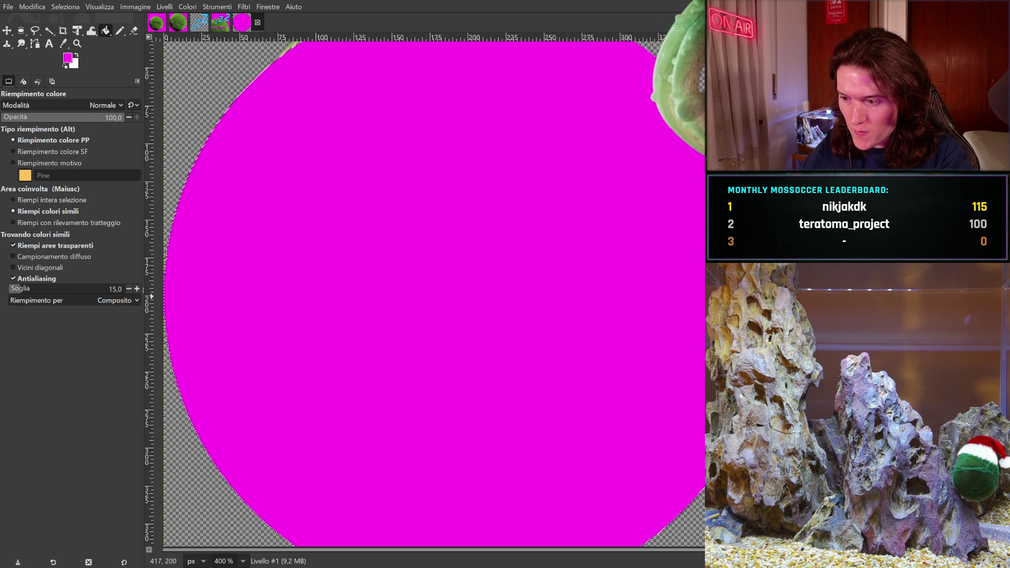
key("ctrl+z")
mouse_move(432, 347)
left_mouse_down()
mouse_move(447, 371)
mouse_move(469, 367)
left_mouse_up()
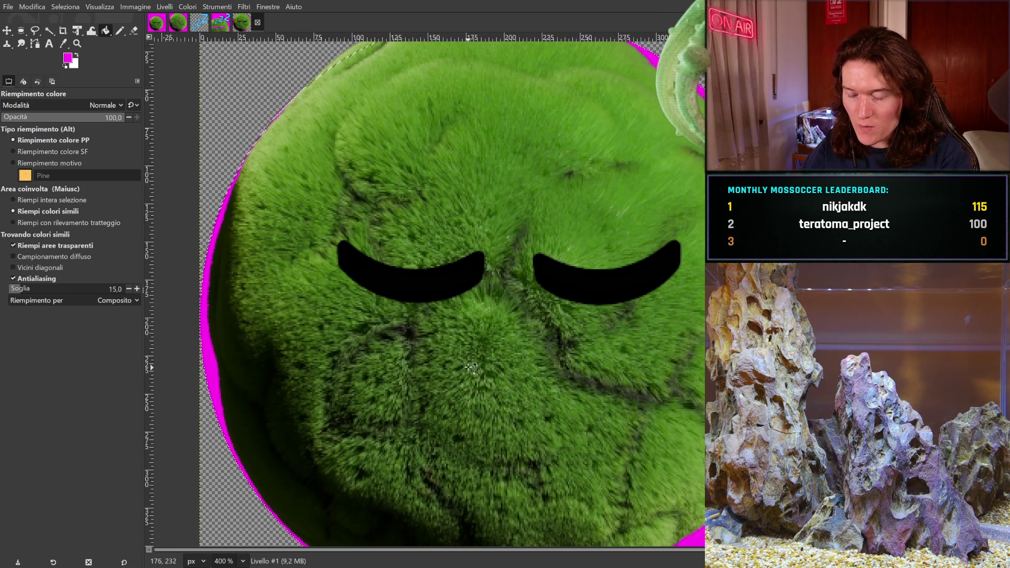
key("Page_Down")
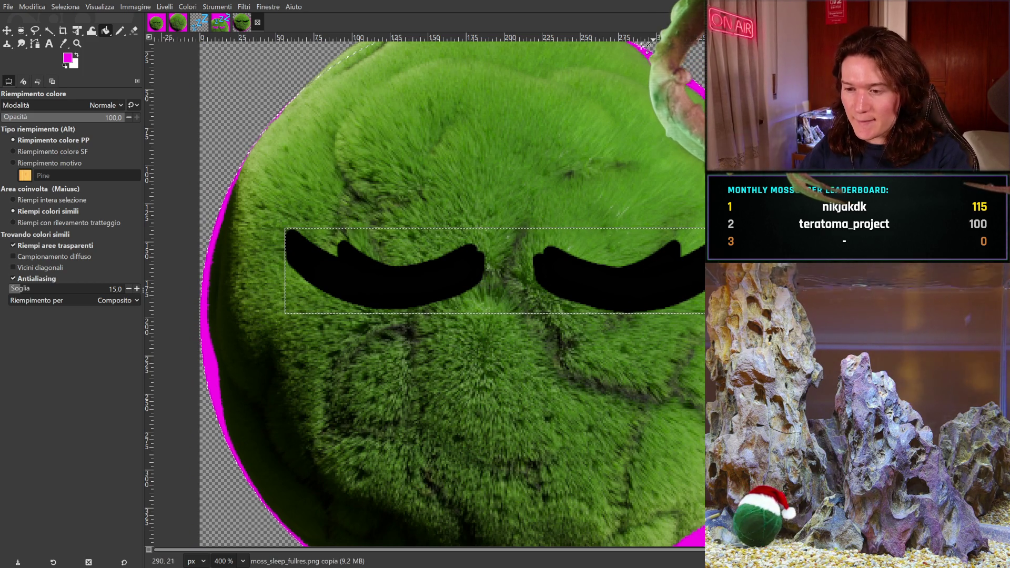
mouse_move(599, 330)
left_mouse_down()
mouse_move(577, 370)
mouse_move(582, 344)
left_mouse_up()
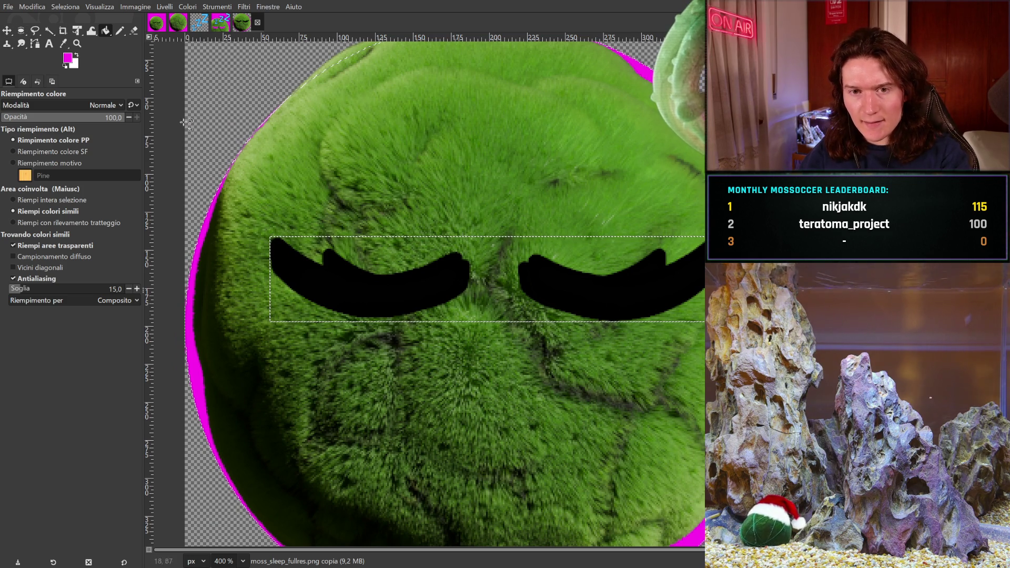
left_click(77, 30)
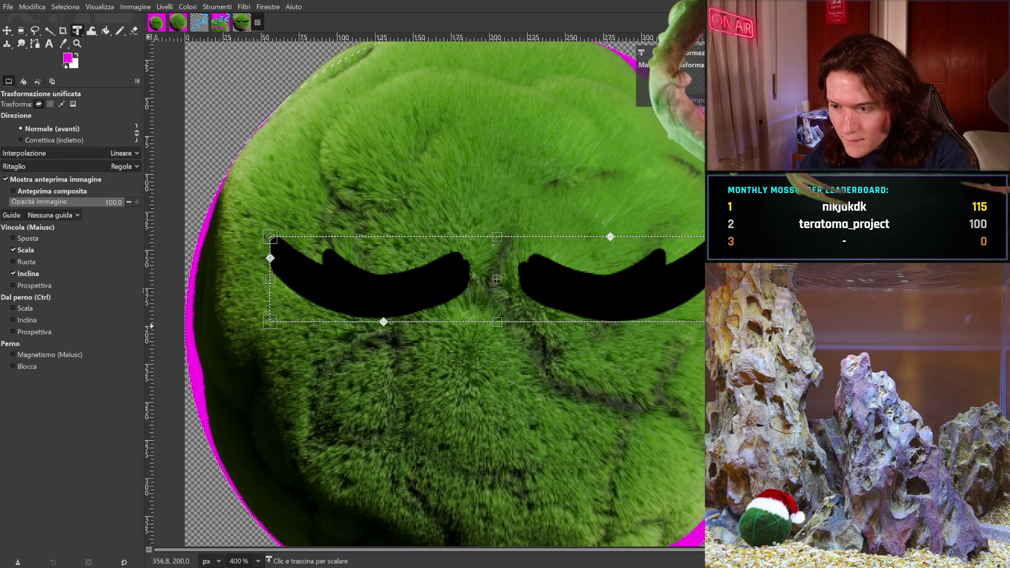
left_click_drag(724, 322, 663, 320)
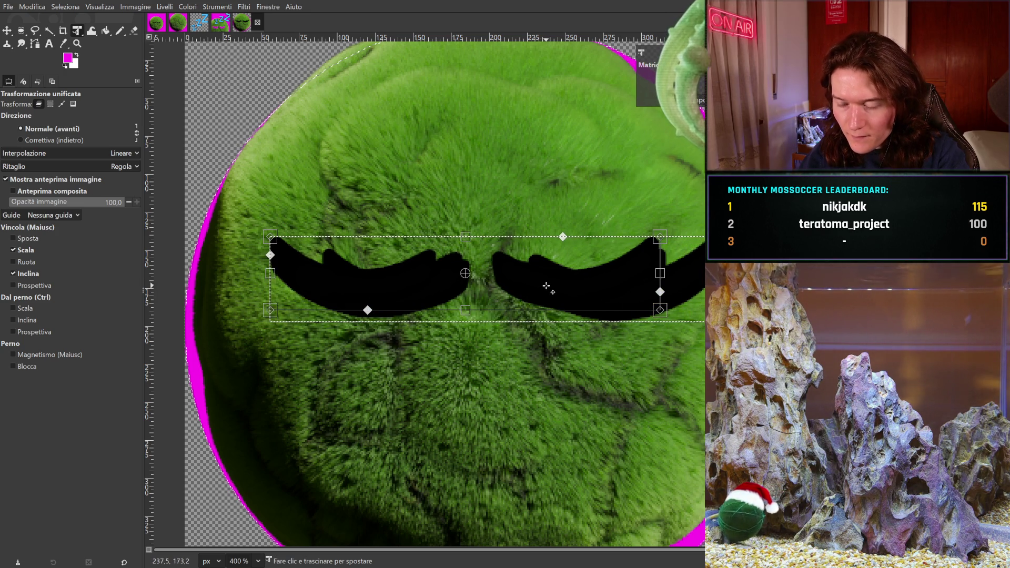
key("ctrl+z")
key("ctrl+z")
key("ctrl+z")
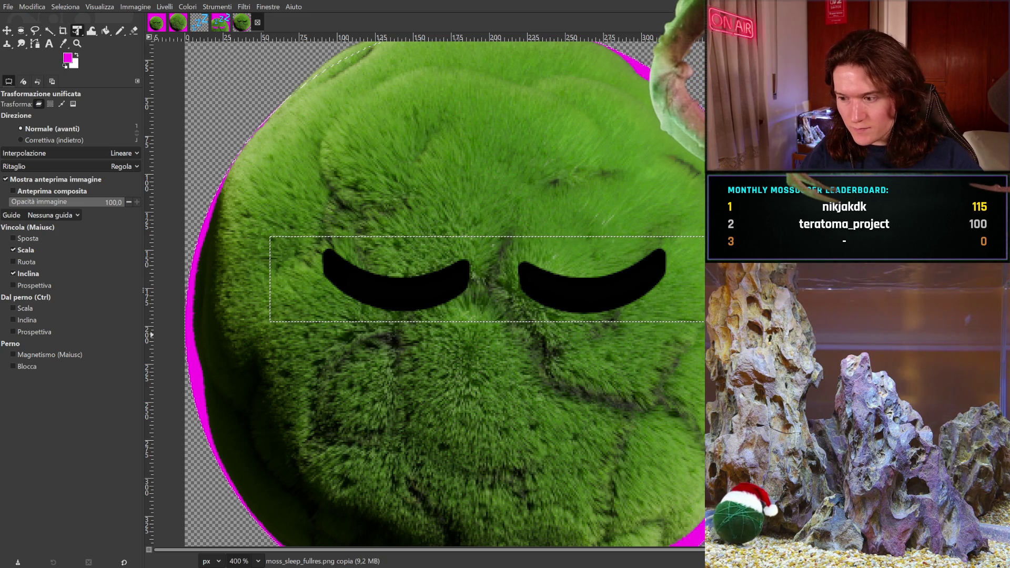
key("shift+ctrl+a")
left_click(550, 302)
key("ctrl+z")
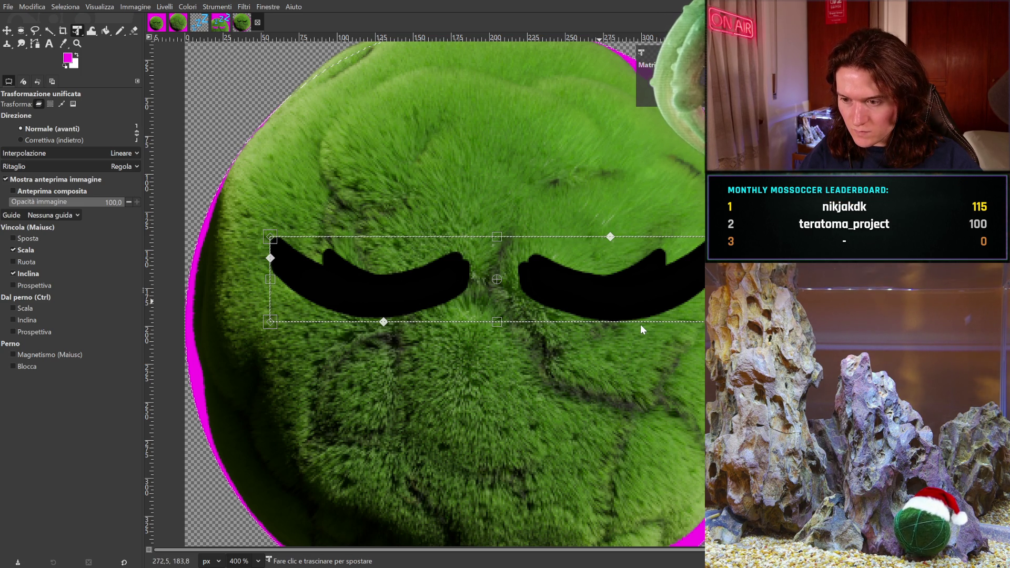
key("Escape")
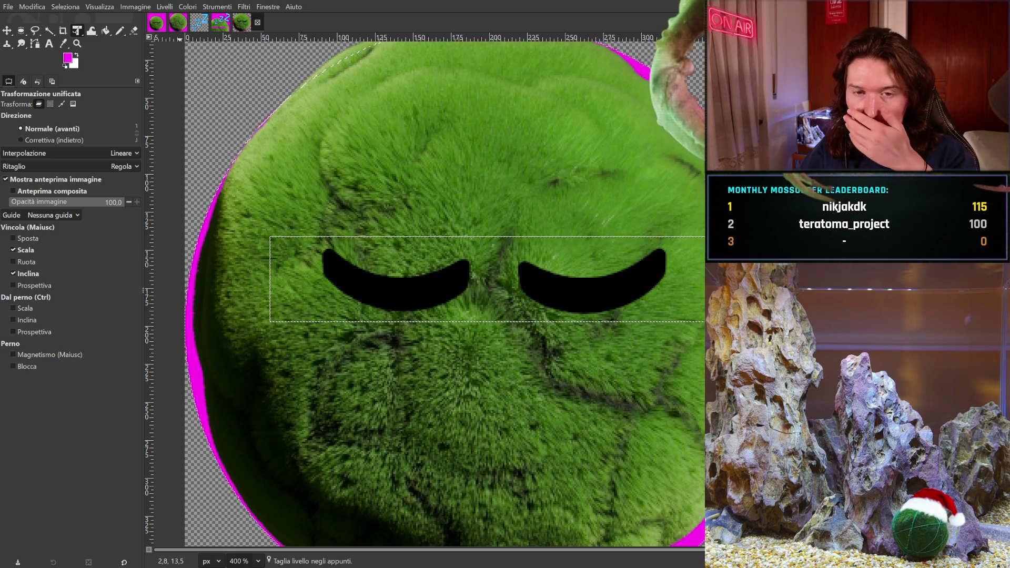
left_click(157, 24)
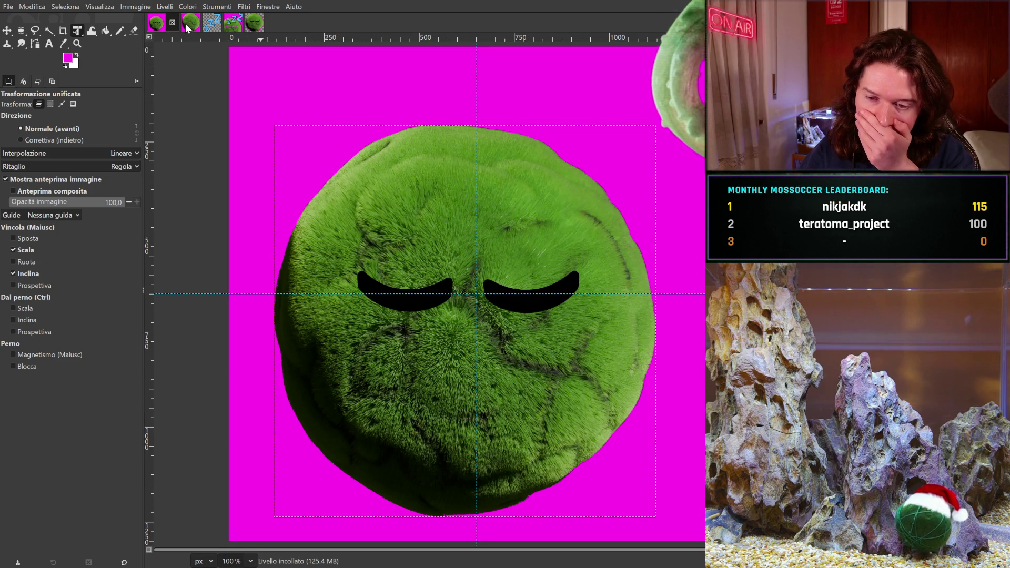
left_click(254, 23)
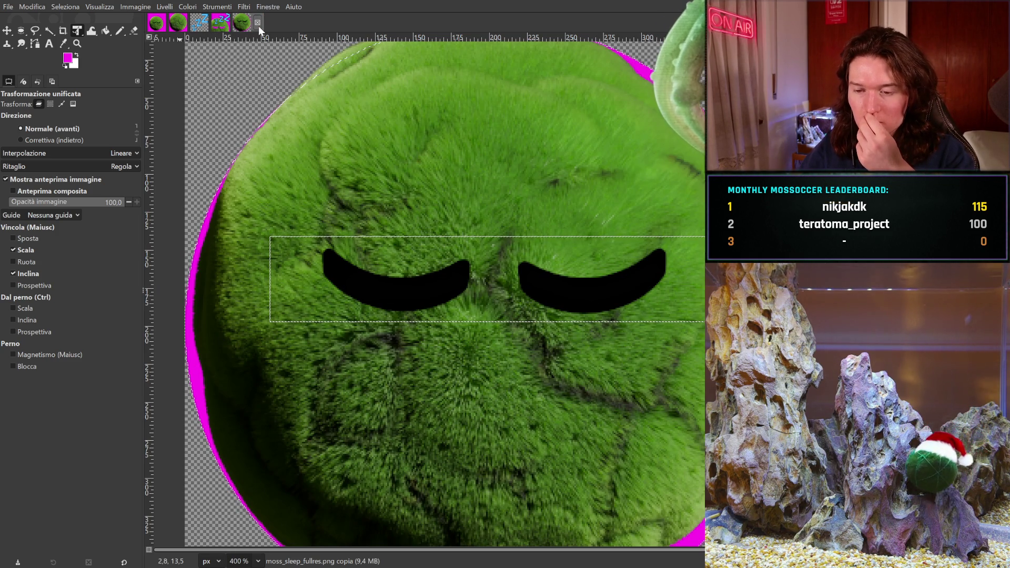
scroll(394, 169, "right", 3)
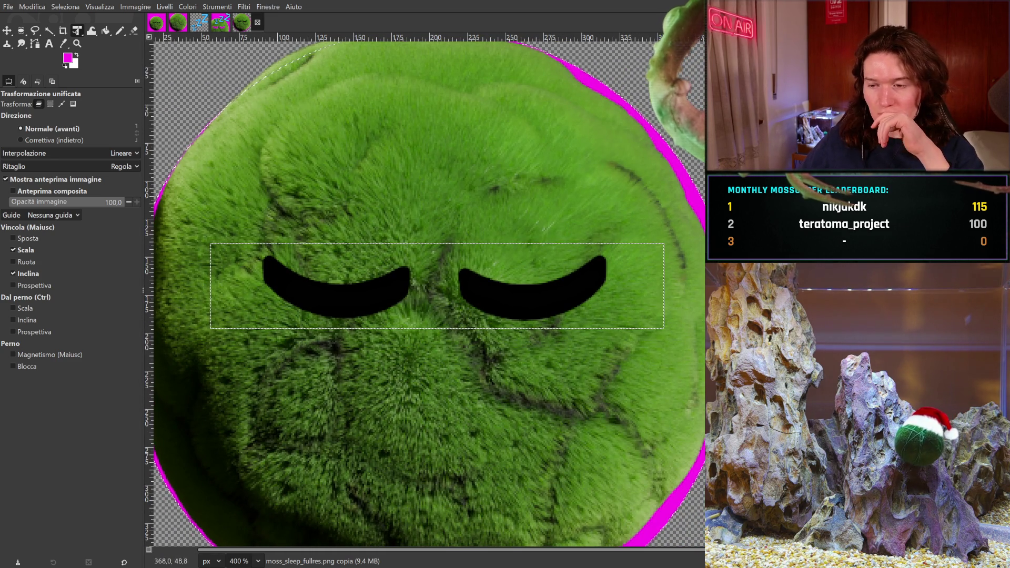
scroll(616, 284, "up", 2)
mouse_move(610, 238)
left_mouse_down()
mouse_move(621, 138)
mouse_move(640, 90)
mouse_move(654, 148)
mouse_move(646, 191)
left_mouse_up()
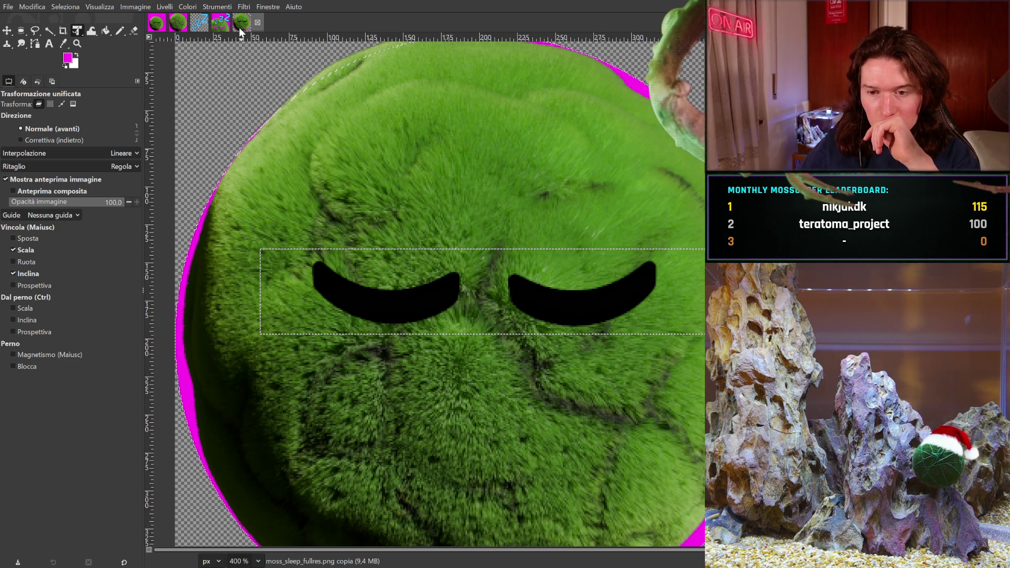
left_click(152, 23)
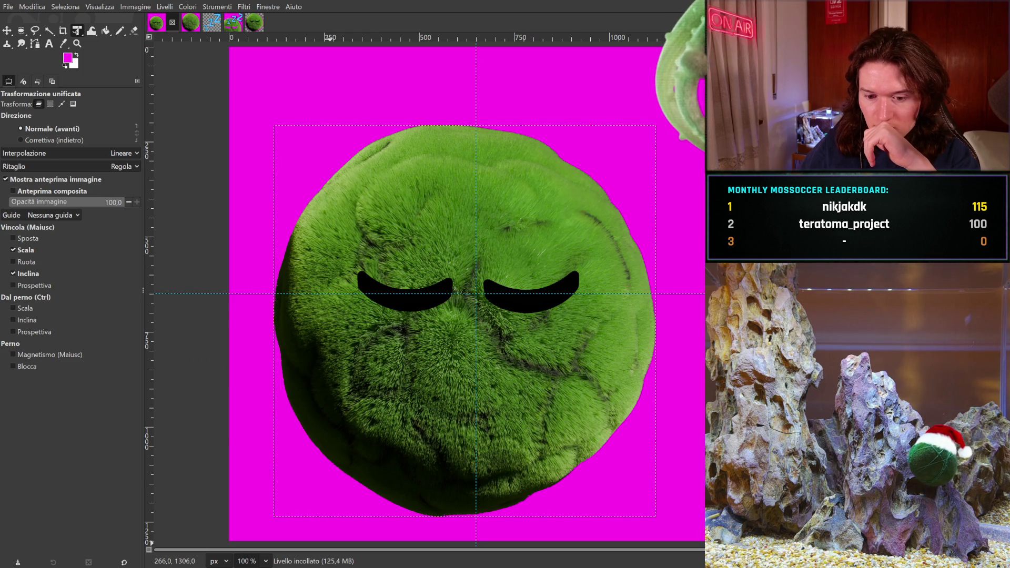
Fuzzy-select the left and right black eyes in the full-size image and cut them
scroll(258, 480, "up", 4, "ctrl")
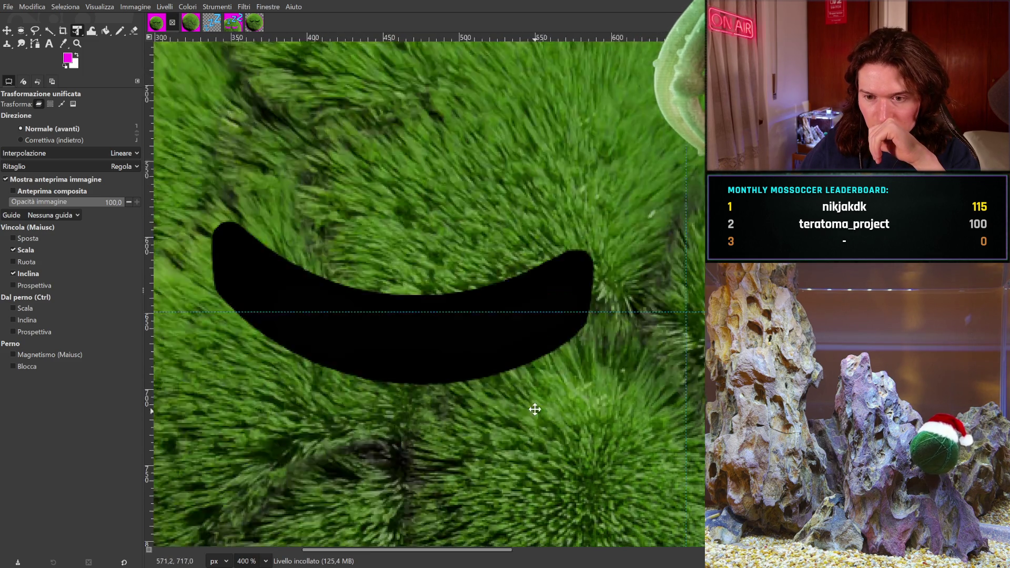
scroll(487, 448, "right", 2)
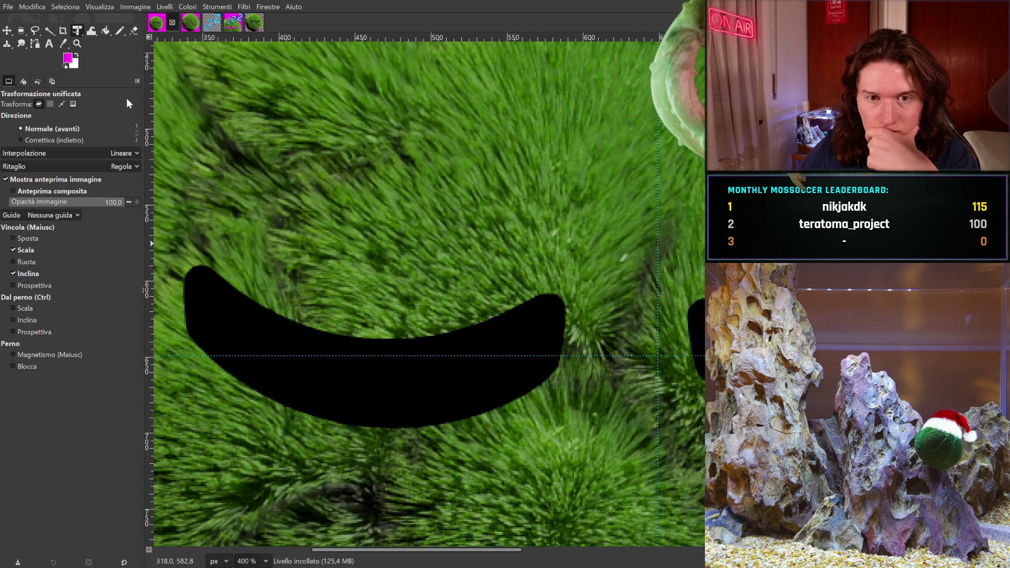
left_click(51, 30)
mouse_move(373, 400)
left_mouse_down()
mouse_move(421, 389)
mouse_move(377, 388)
left_mouse_up()
scroll(460, 390, "right", 5)
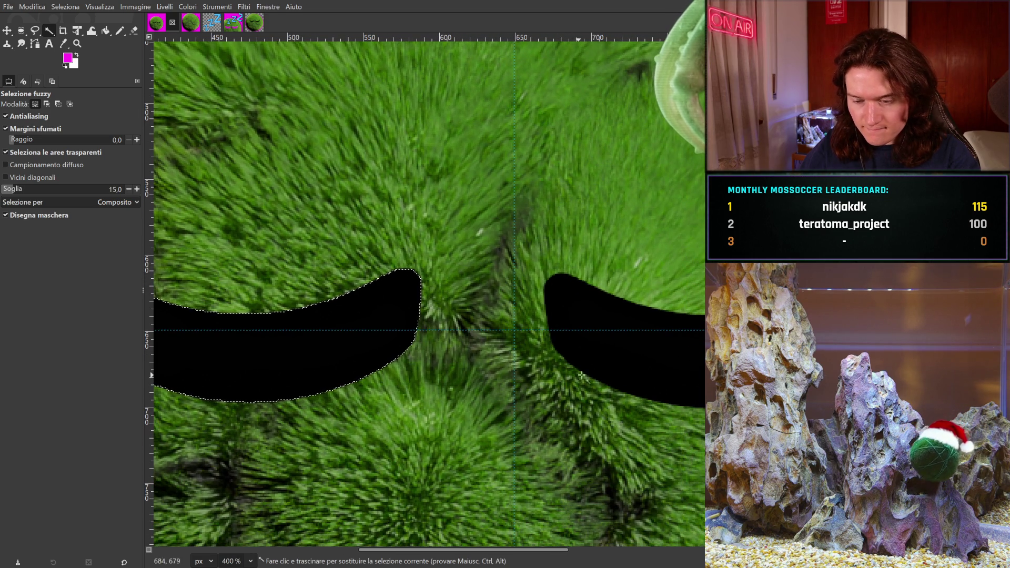
mouse_move(627, 365)
left_mouse_down()
mouse_move(638, 361)
mouse_move(446, 341)
left_mouse_up()
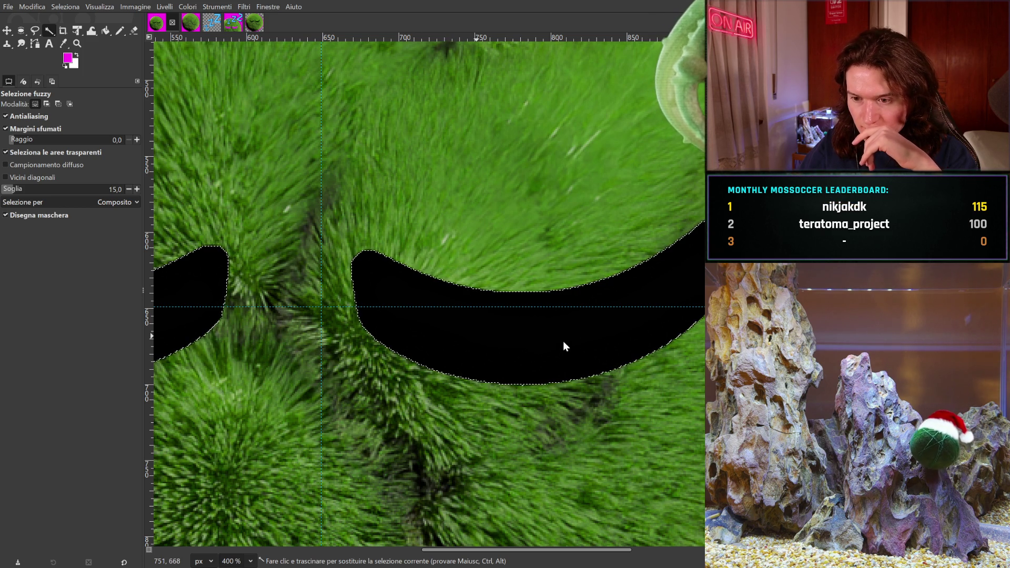
key("ctrl+comma")
In the emote-size moss image, clear the selection and paste the cut eyes
mouse_move(447, 348)
left_mouse_down()
mouse_move(504, 333)
mouse_move(719, 325)
left_mouse_up()
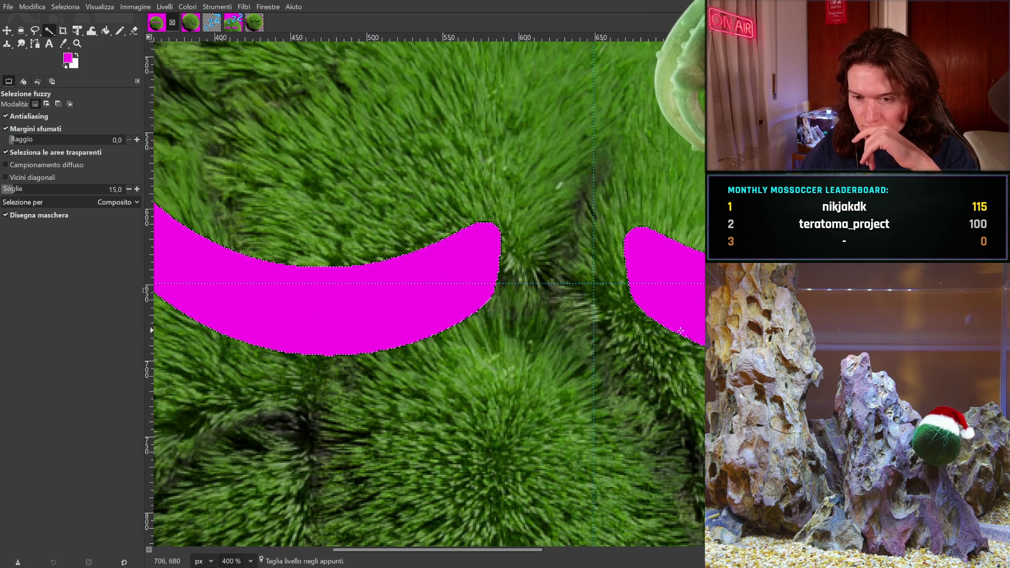
key("1")
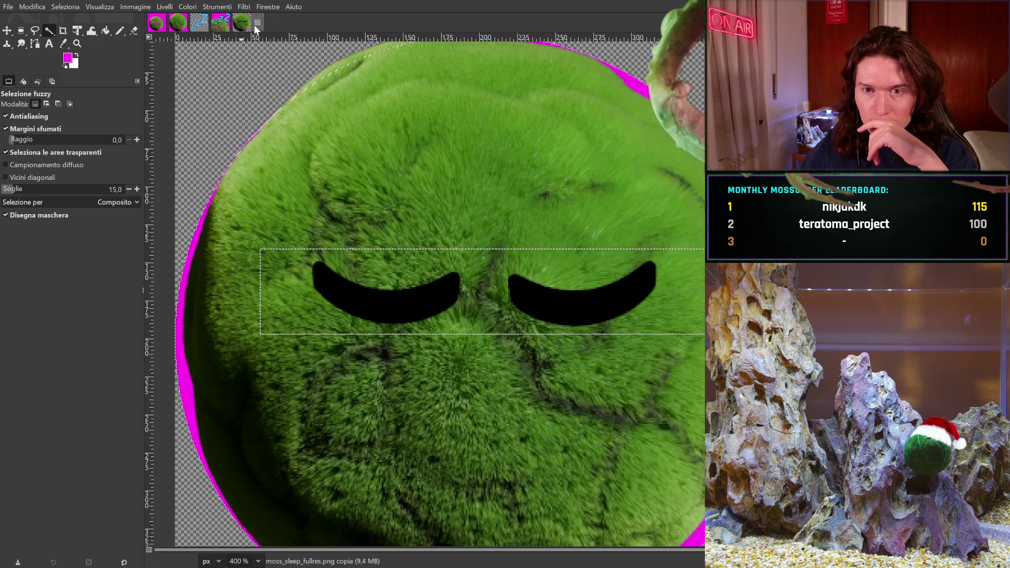
left_click(255, 22)
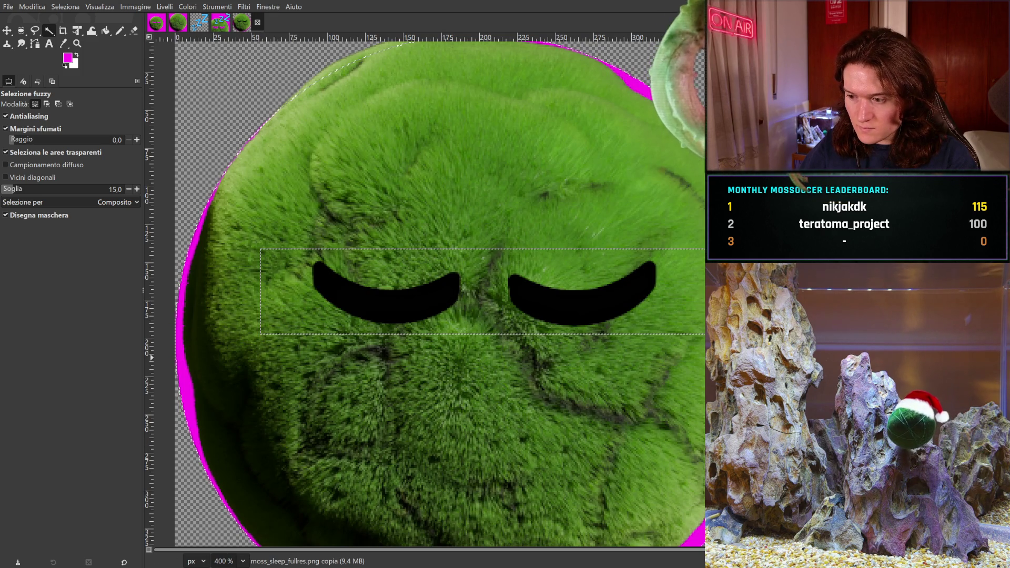
key("ctrl+z")
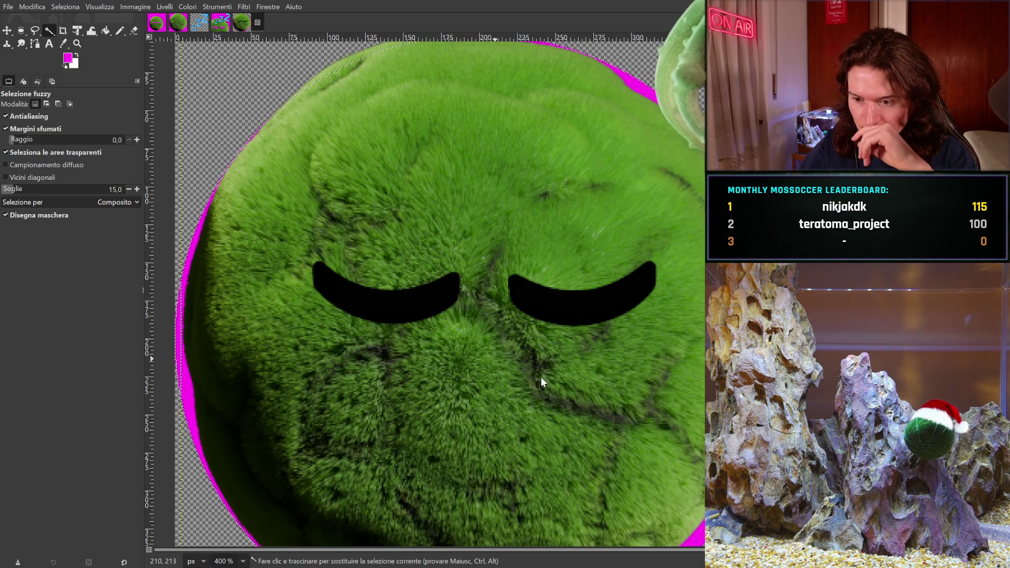
key("ctrl+z")
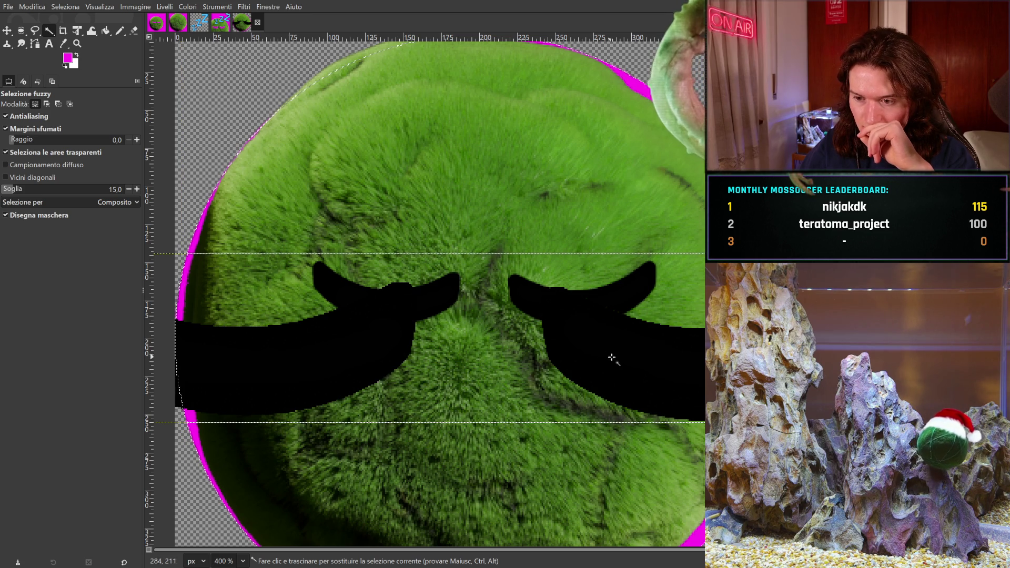
key("shift+c")
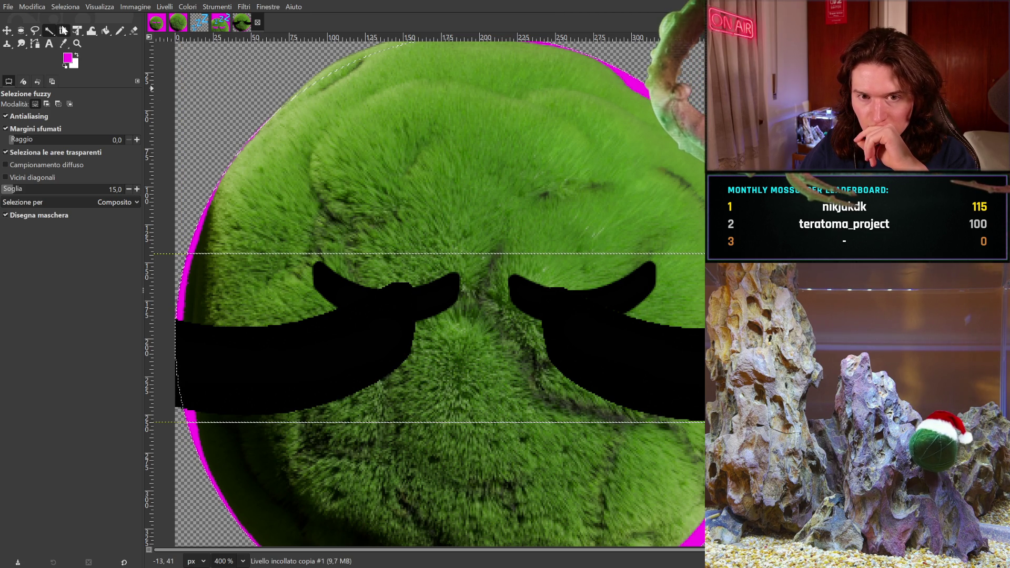
left_click_drag(430, 372, 219, 295)
mouse_move(371, 254)
left_mouse_down()
mouse_move(320, 251)
mouse_move(318, 309)
left_mouse_up()
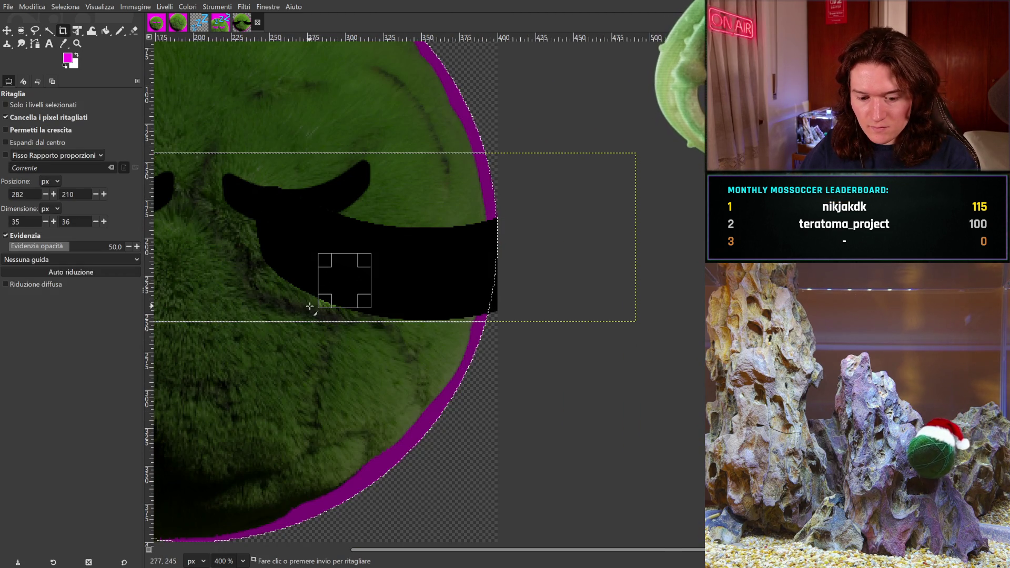
key("ctrl+z")
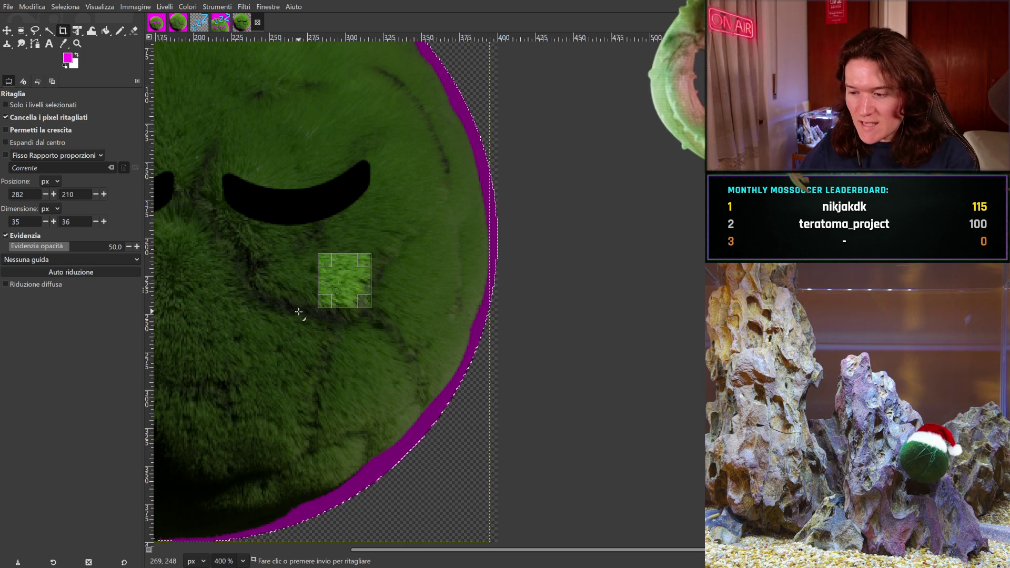
key("ctrl+y")
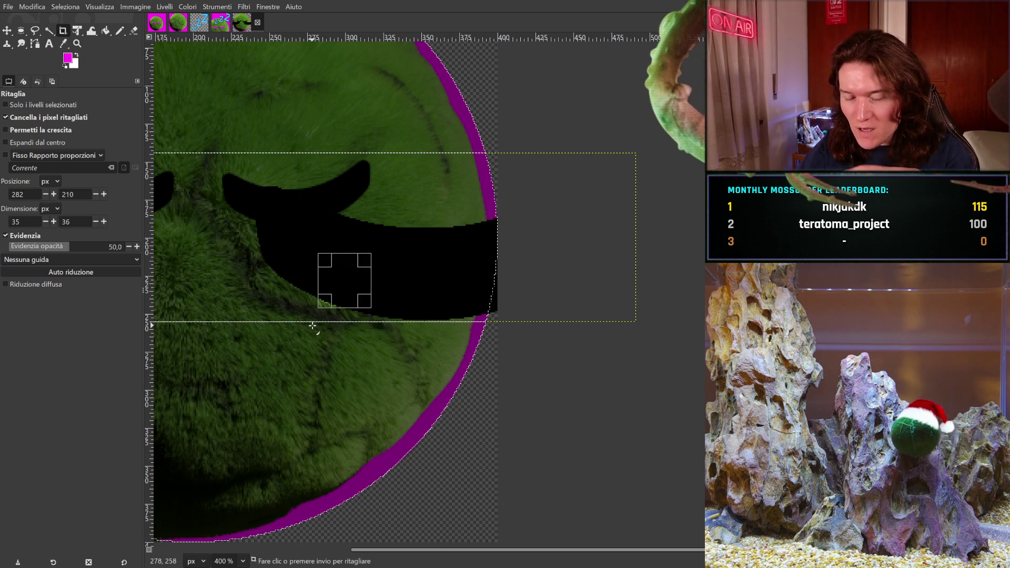
left_click_drag(311, 327, 492, 400)
left_click(76, 31)
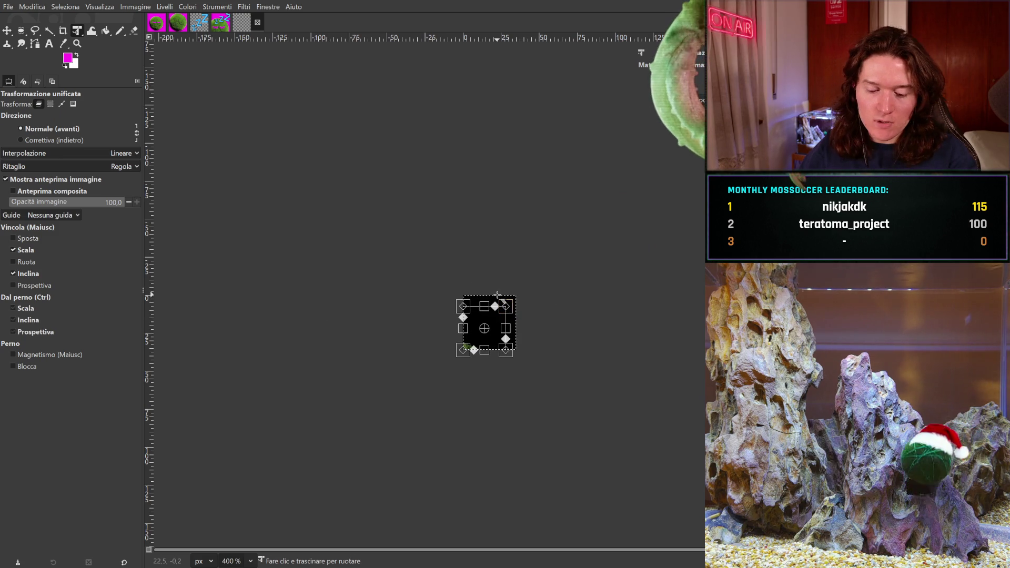
key("ctrl+z")
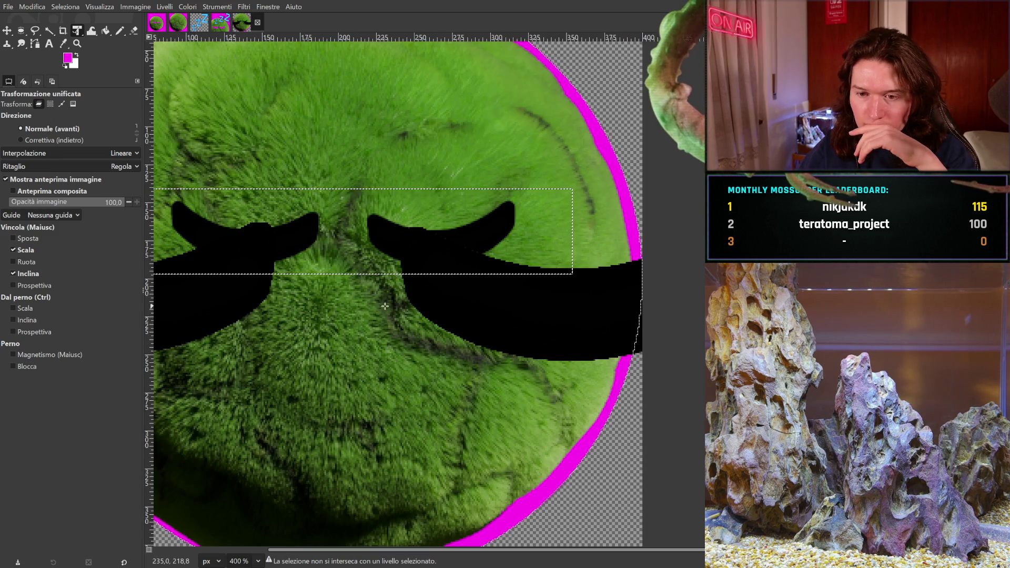
left_click_drag(403, 310, 557, 307)
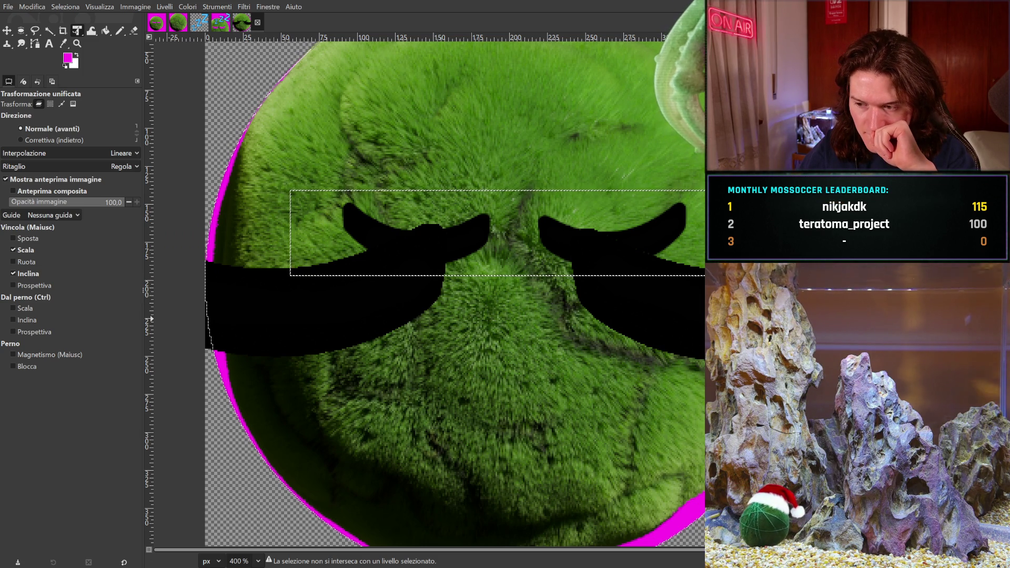
left_click(263, 318)
scroll(266, 354, "right", 5)
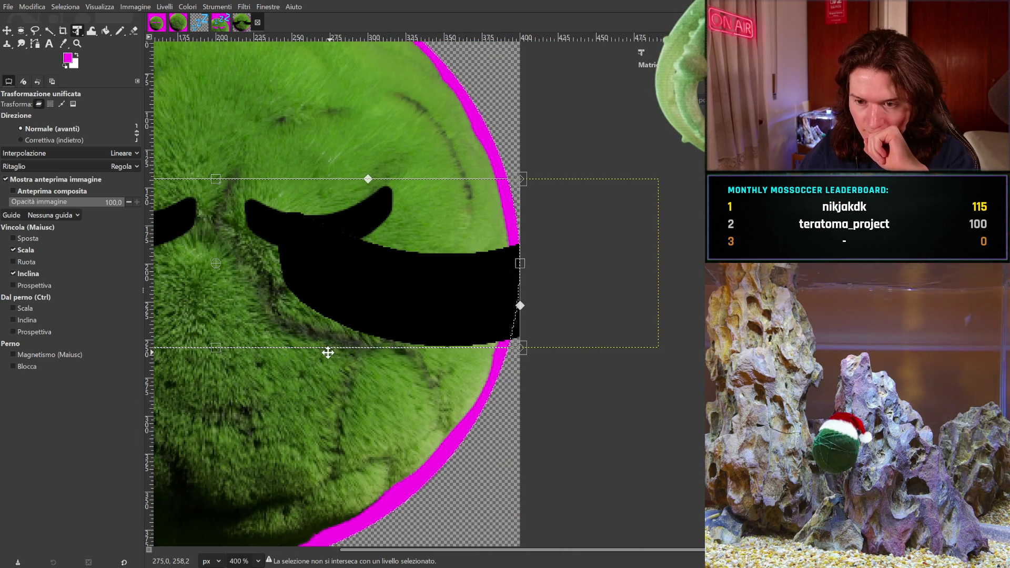
scroll(453, 336, "left", 6)
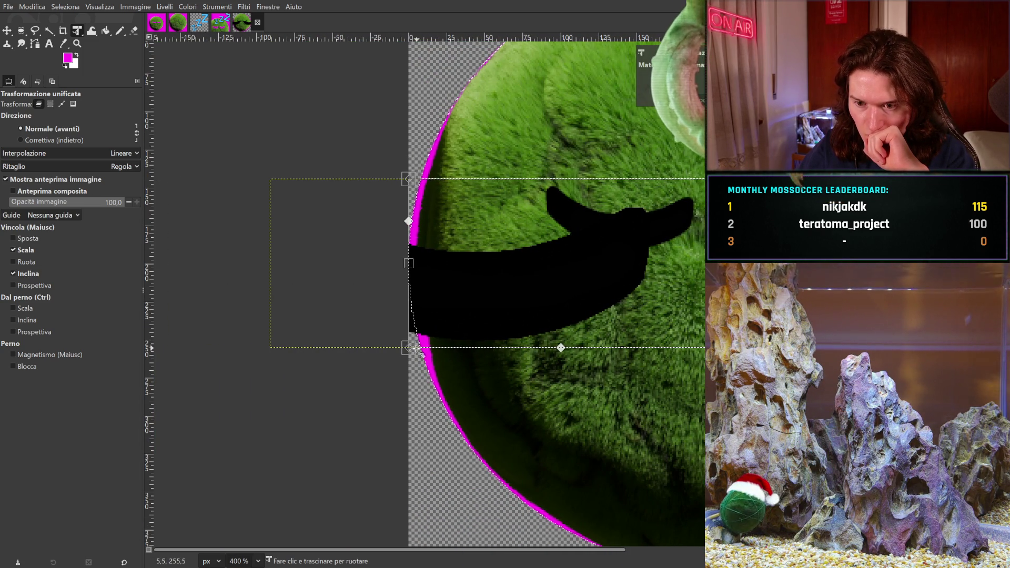
mouse_move(415, 350)
left_mouse_down()
mouse_move(491, 316)
mouse_move(493, 324)
left_mouse_up()
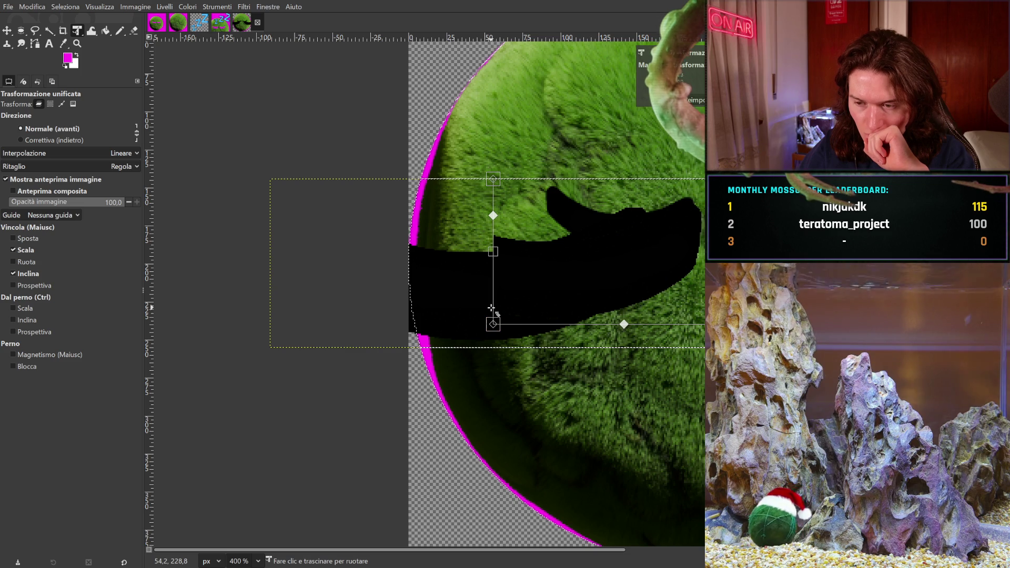
key("ctrl+z")
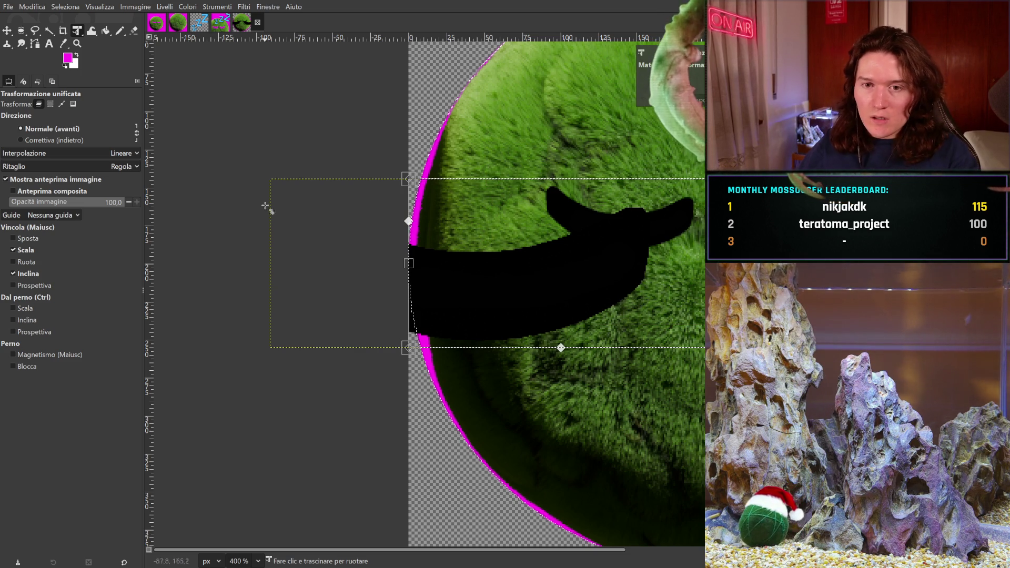
Cancel the black blob's pending transform and select the Livello incollato copia layer
left_click(157, 23)
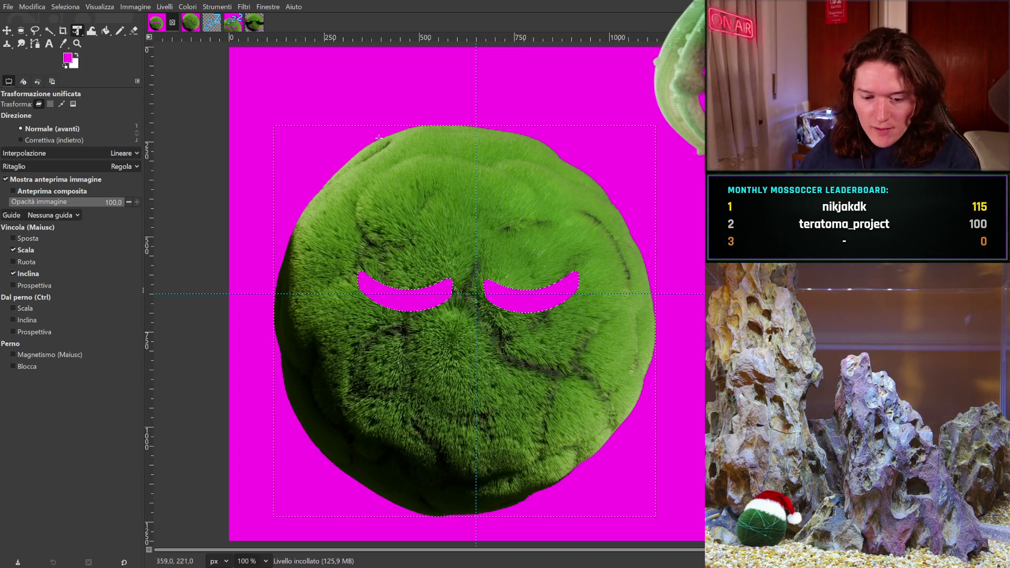
key("ctrl")
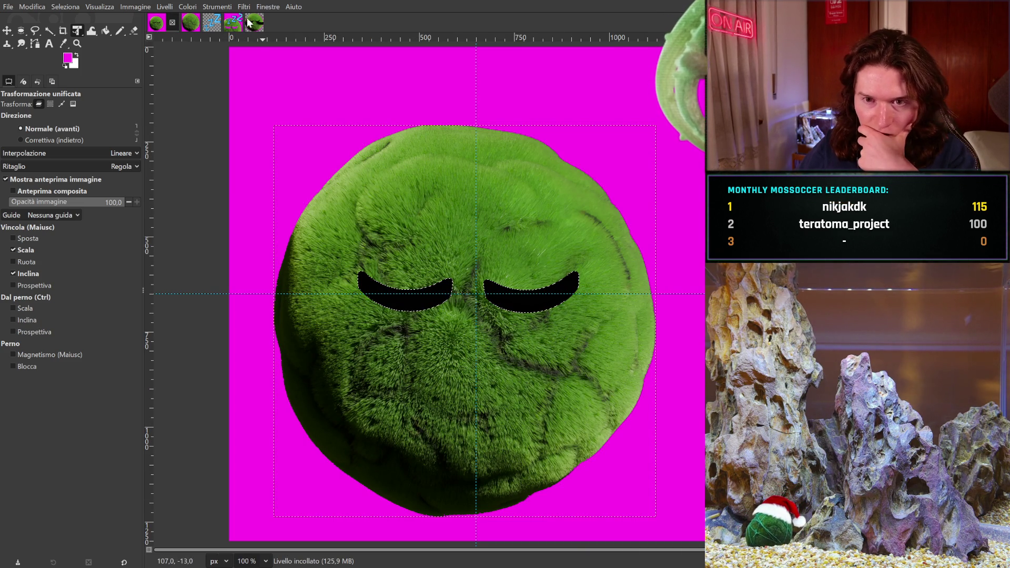
left_click(255, 22)
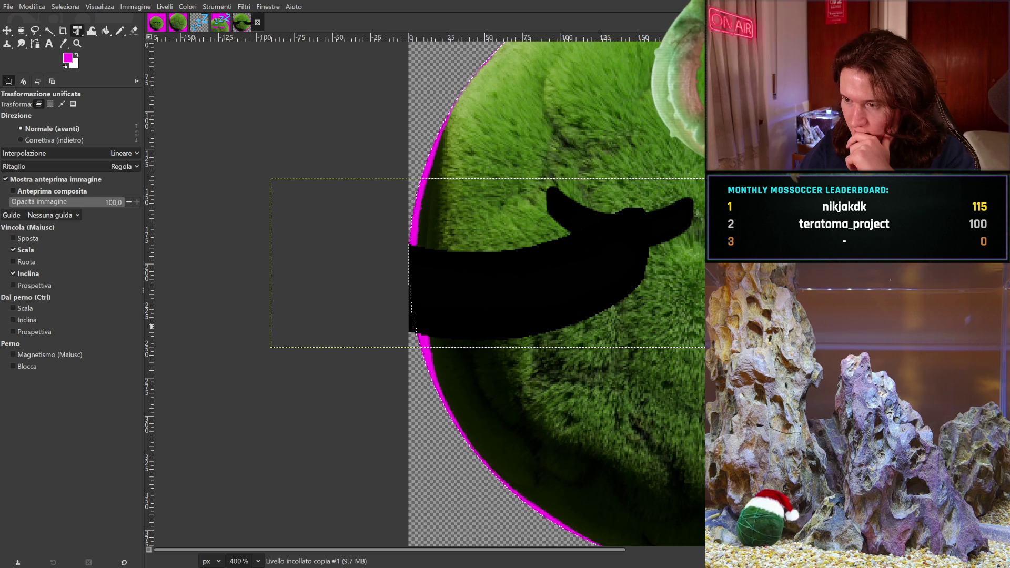
key("Escape")
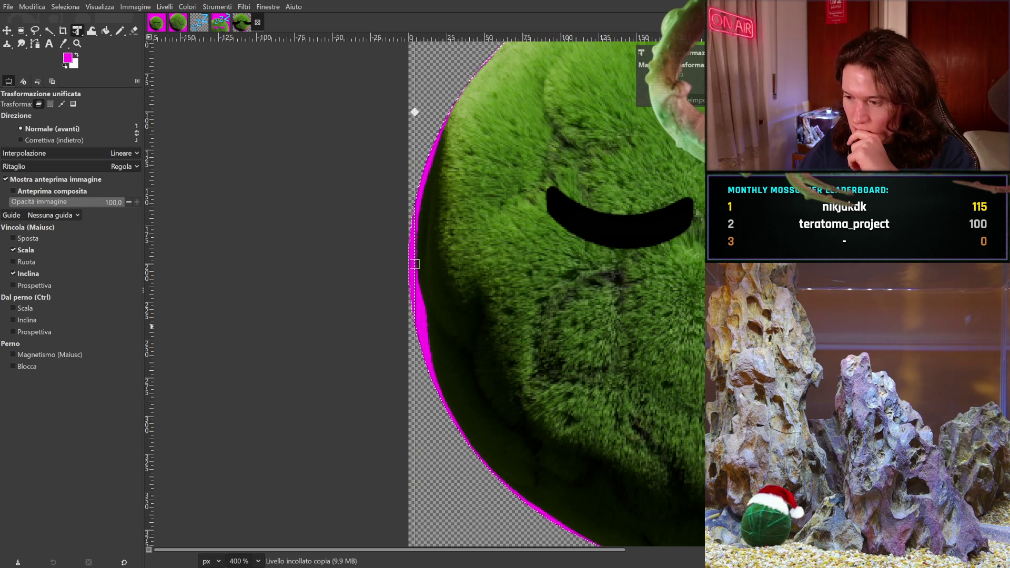
left_click(615, 216)
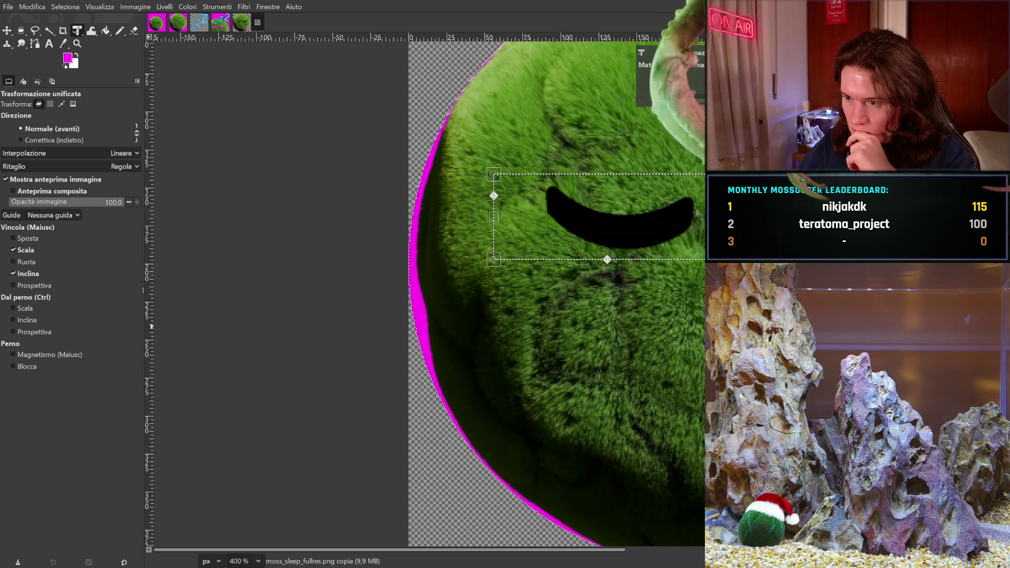
left_click(418, 263)
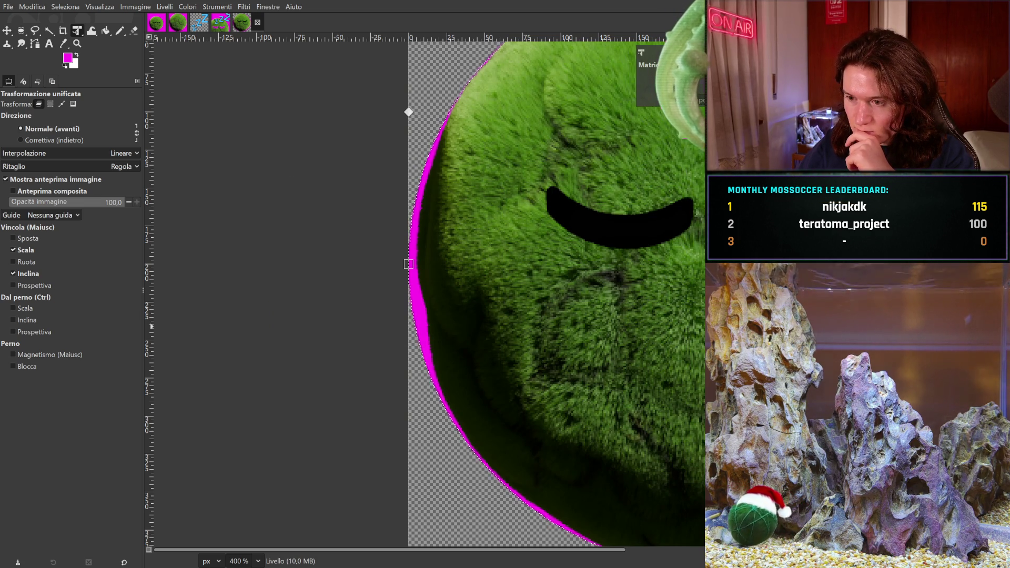
left_click(609, 318)
scroll(608, 317, "right", 4)
scroll(609, 318, "up", 2)
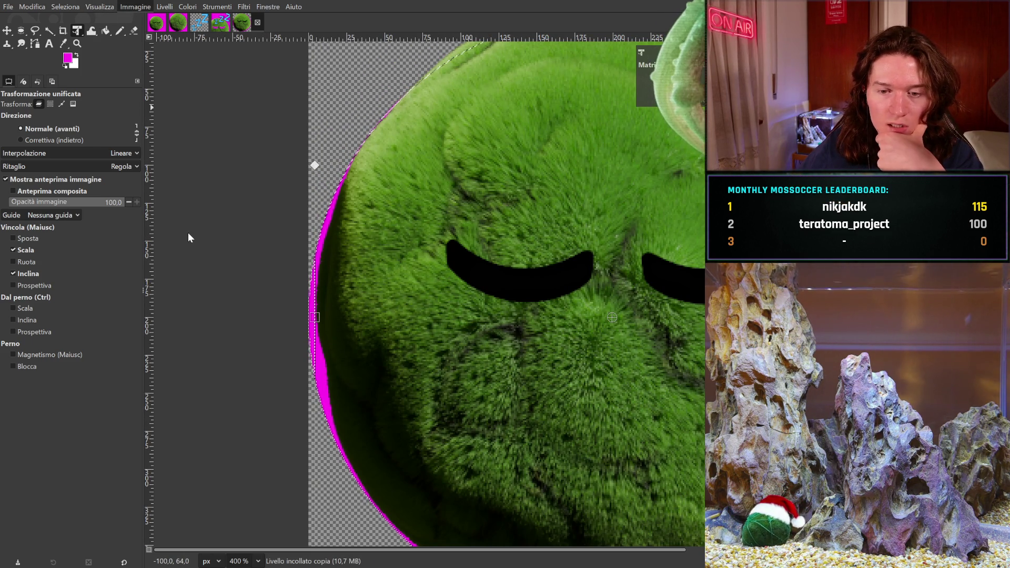
Add a vertical guide through the ball's centre, then cut the eye shapes from the magenta face image
left_click(135, 7)
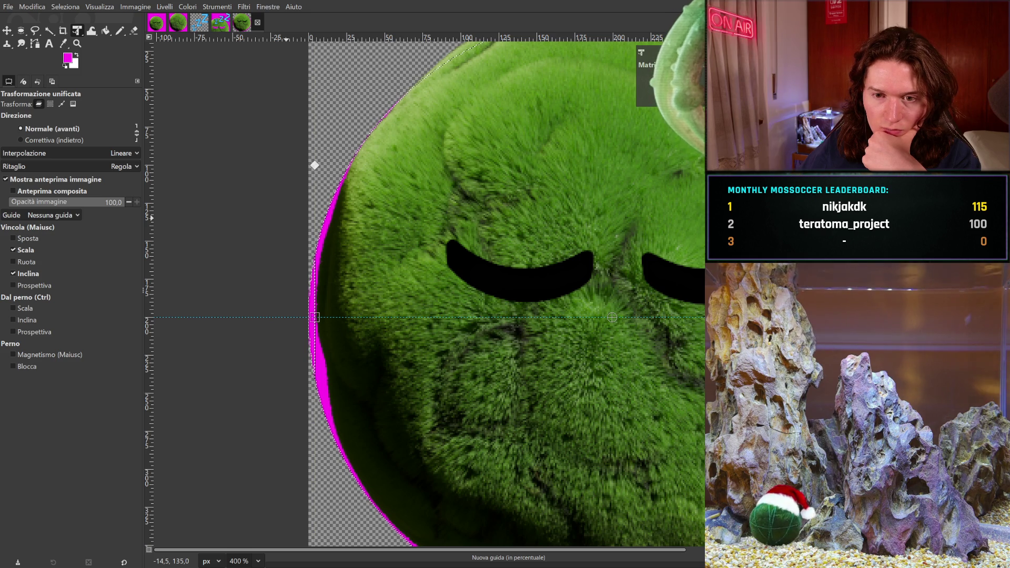
left_click_drag(525, 284, 356, 300)
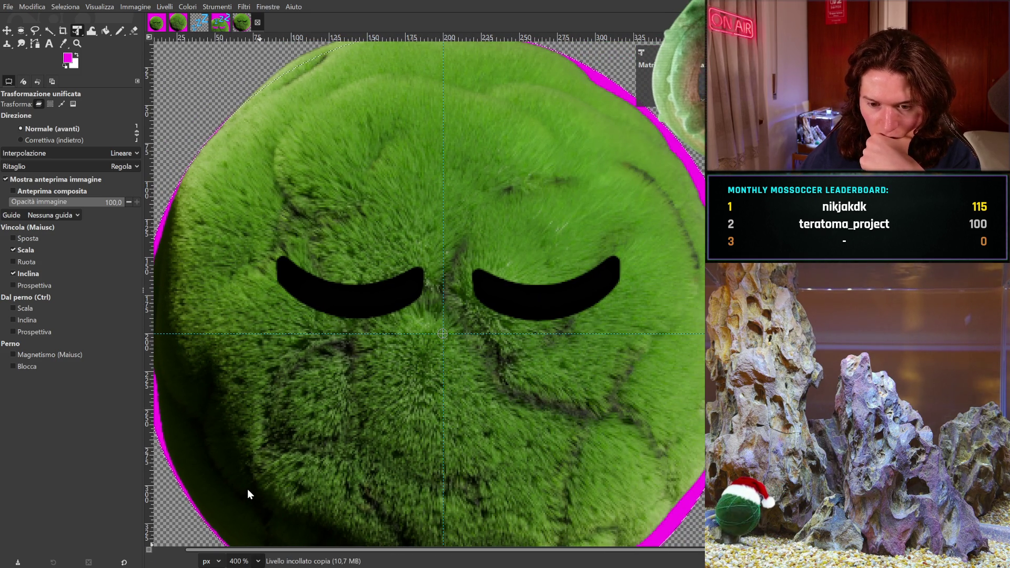
key("2")
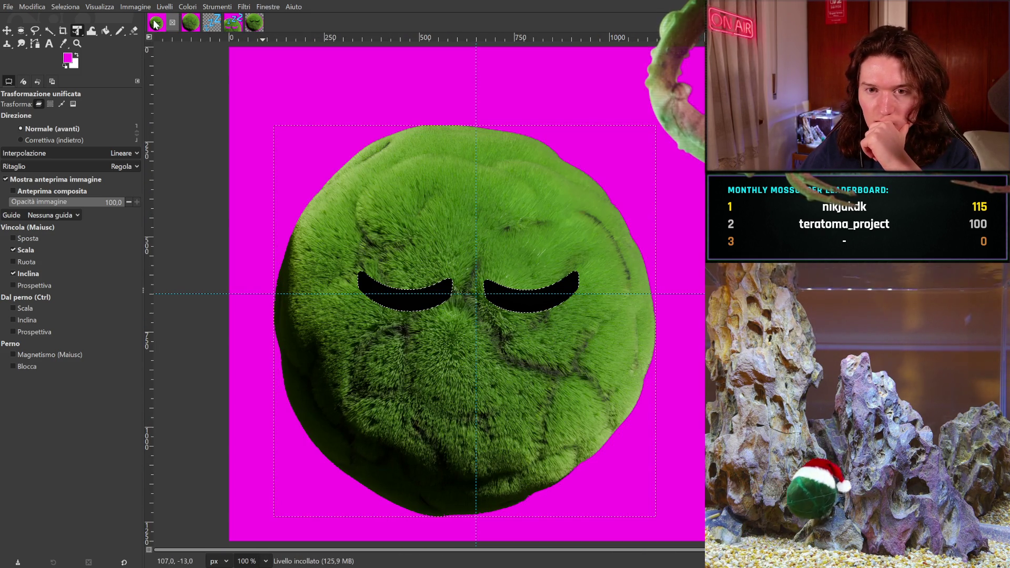
left_click(157, 22)
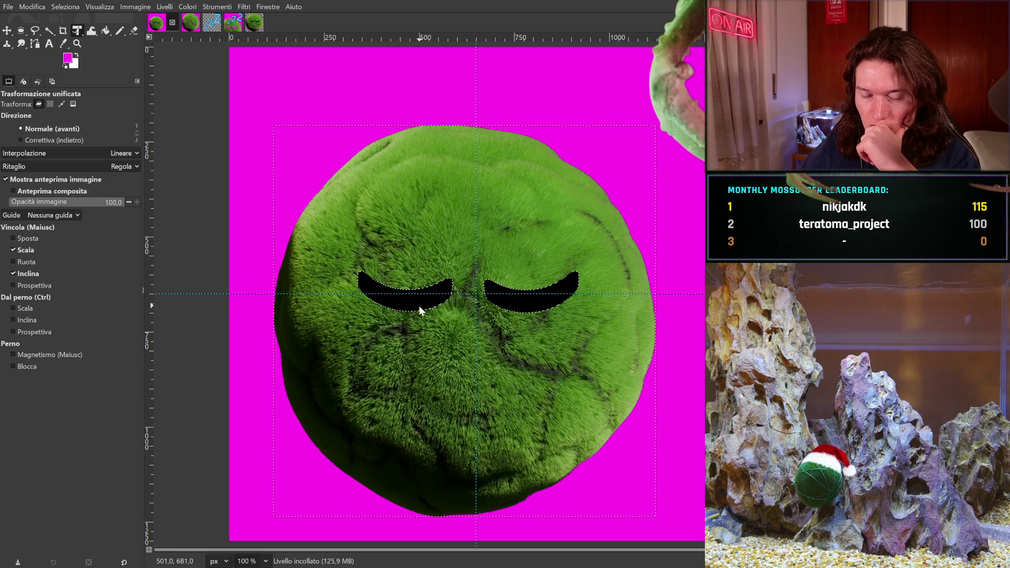
key("ctrl+x")
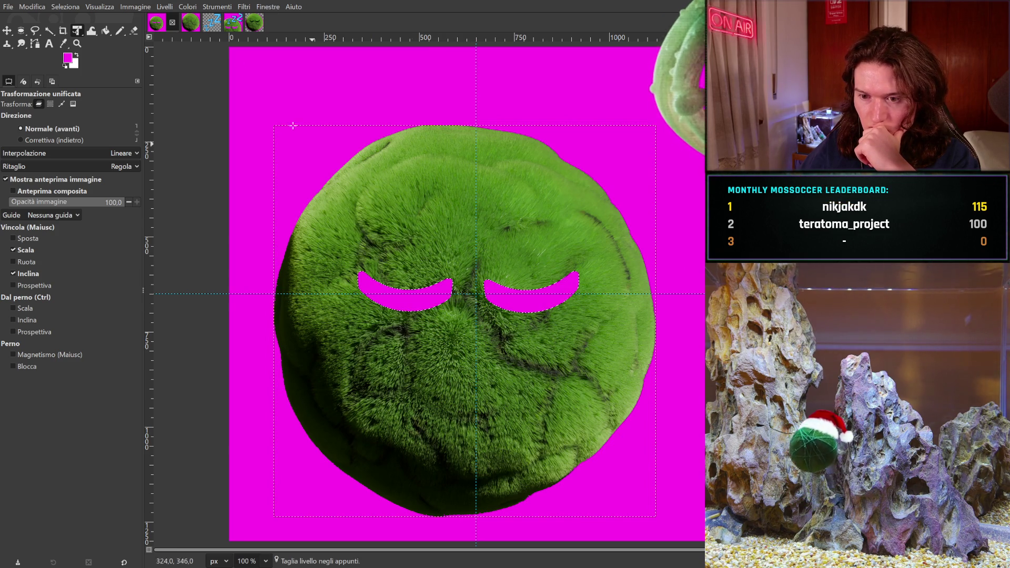
left_click(254, 23)
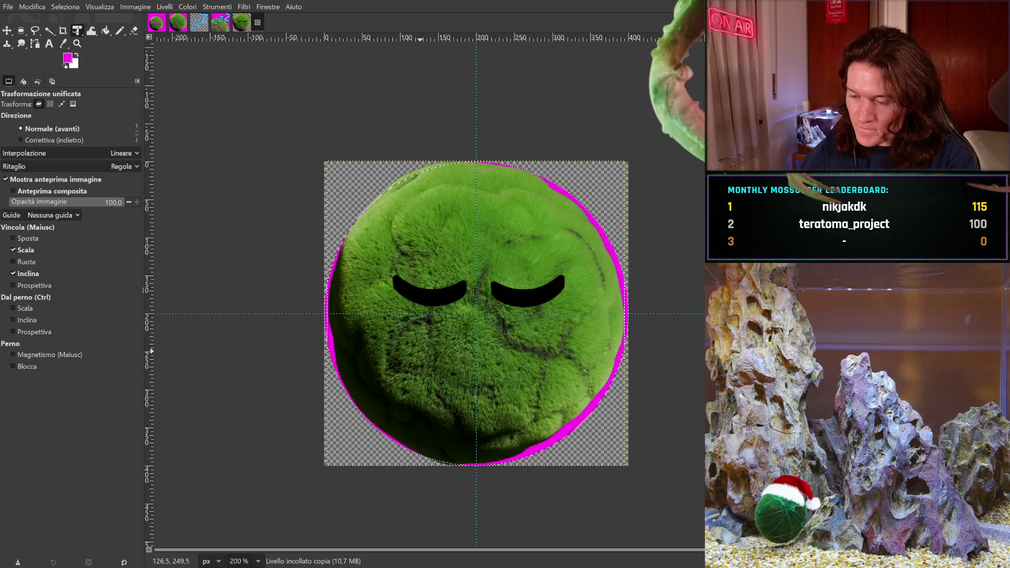
Paste the eye shapes as a new layer, position them over the face and apply a transform
key("ctrl+z")
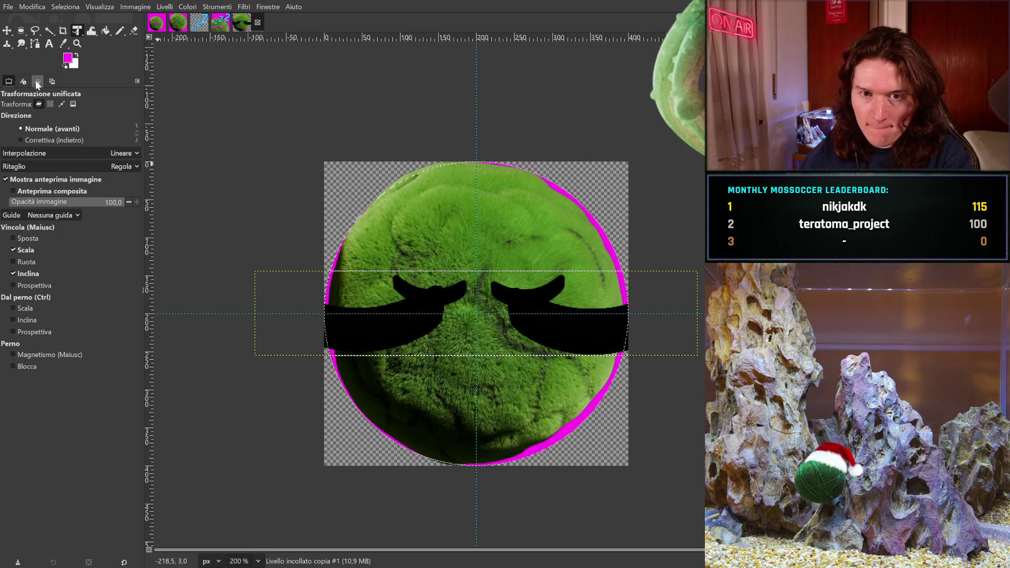
left_click(7, 30)
mouse_move(371, 330)
left_mouse_down()
mouse_move(415, 322)
mouse_move(458, 293)
mouse_move(406, 288)
mouse_move(194, 318)
mouse_move(203, 300)
left_mouse_up()
mouse_move(431, 334)
left_mouse_down()
mouse_move(495, 342)
mouse_move(518, 285)
mouse_move(558, 277)
mouse_move(456, 283)
left_mouse_up()
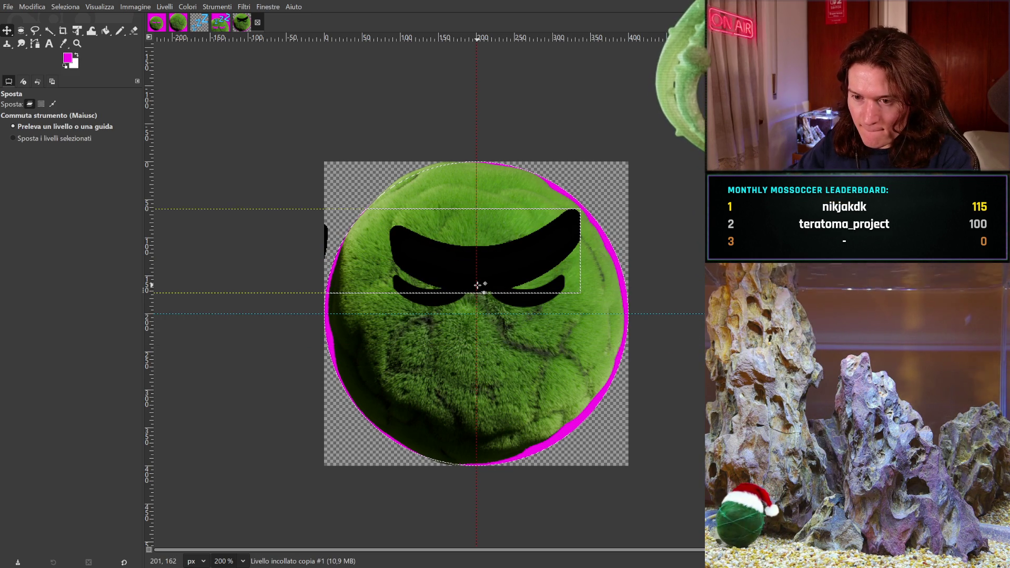
left_click(74, 28)
left_click(552, 248)
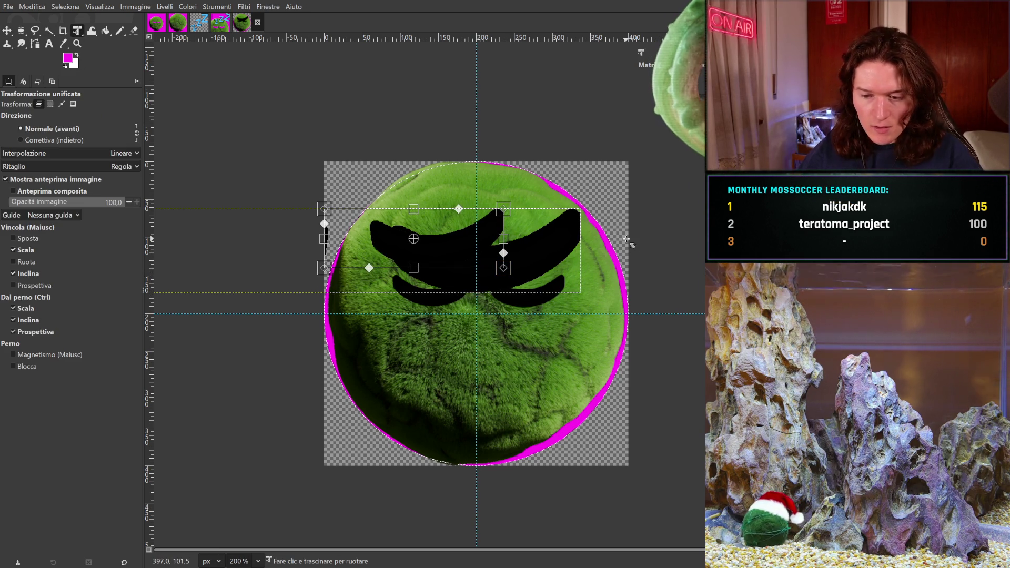
left_click_drag(503, 268, 580, 293)
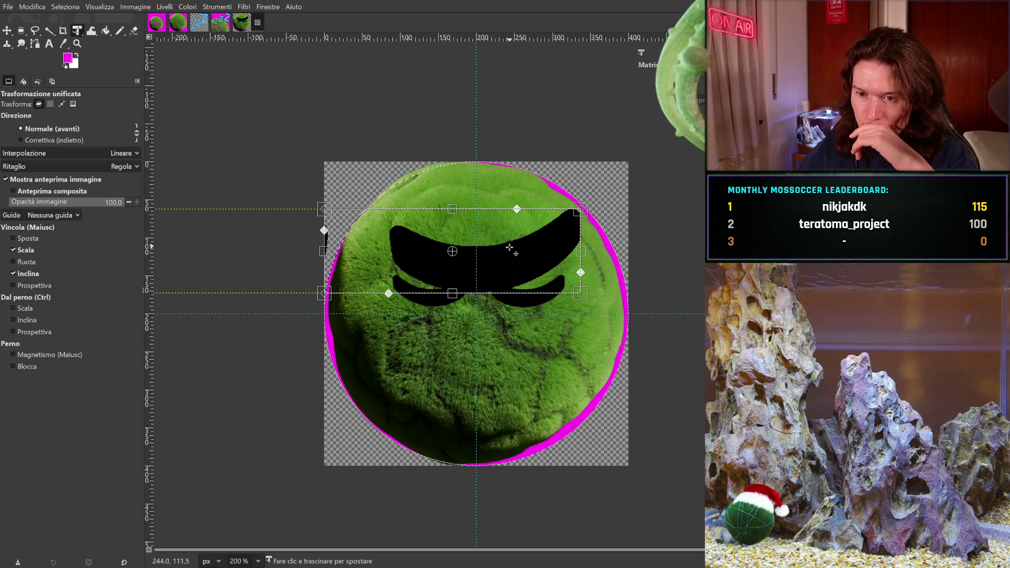
left_click_drag(544, 289, 546, 332)
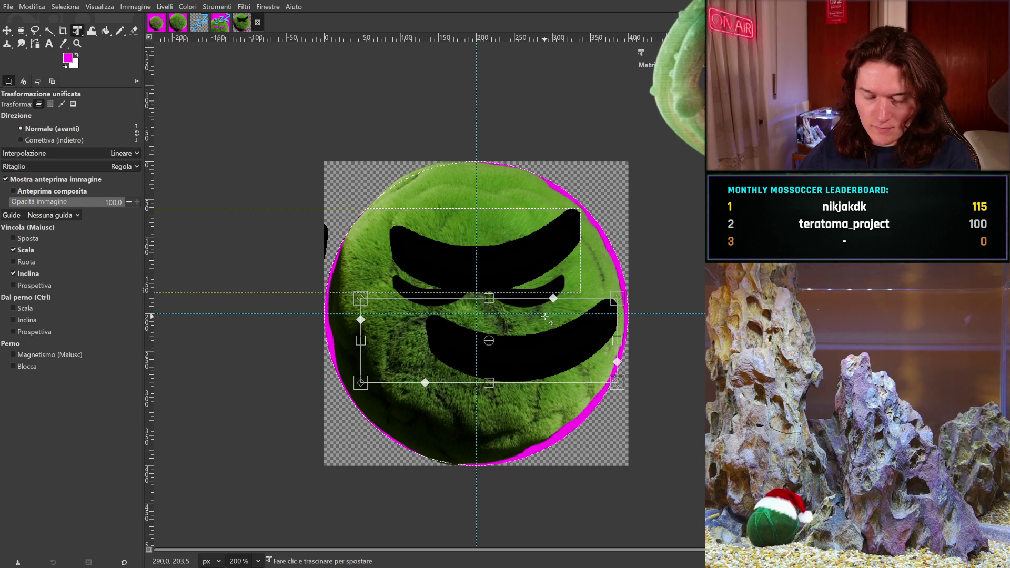
key("Return")
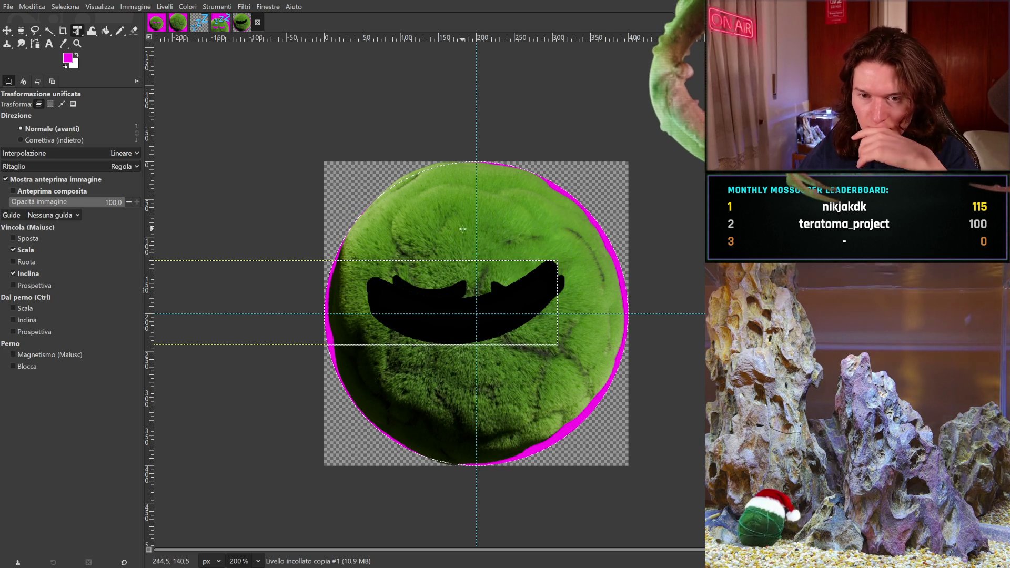
Move the black shape onto the face and scale it down to eye size
left_click(7, 31)
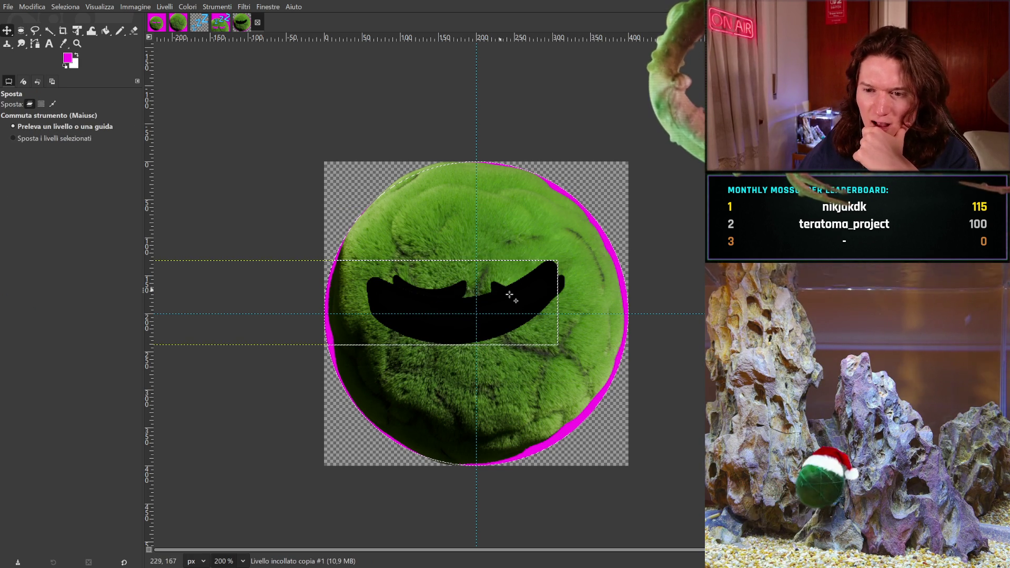
mouse_move(521, 297)
left_mouse_down()
mouse_move(642, 259)
mouse_move(542, 249)
mouse_move(605, 256)
mouse_move(599, 263)
left_mouse_up()
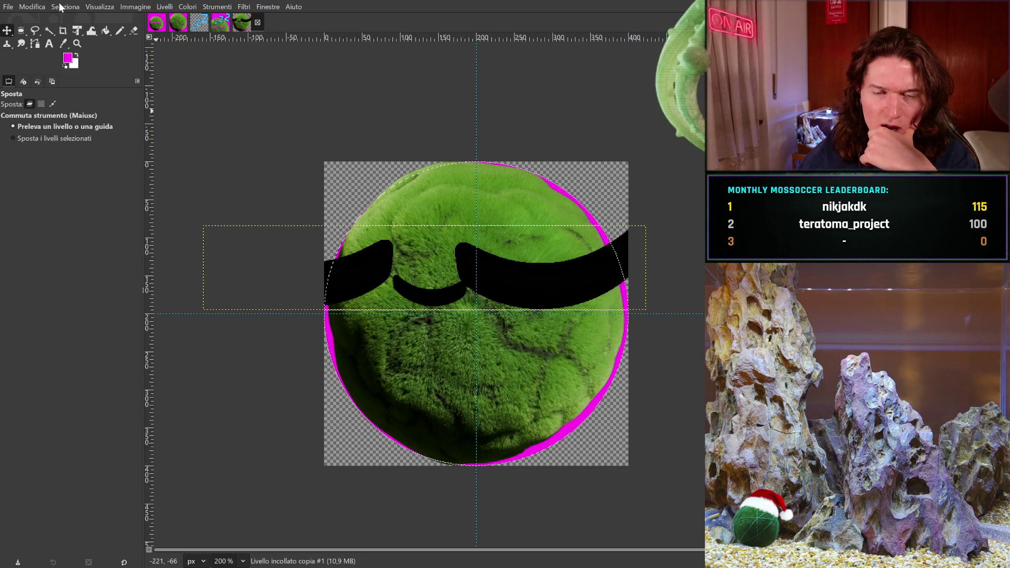
mouse_move(606, 276)
left_mouse_down()
mouse_move(573, 334)
mouse_move(503, 328)
left_mouse_up()
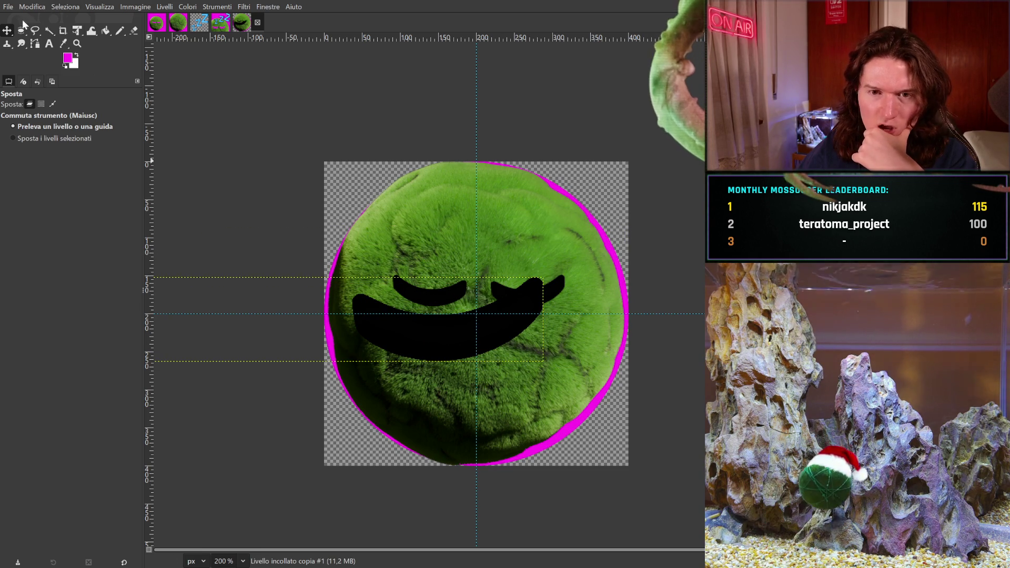
left_click(77, 30)
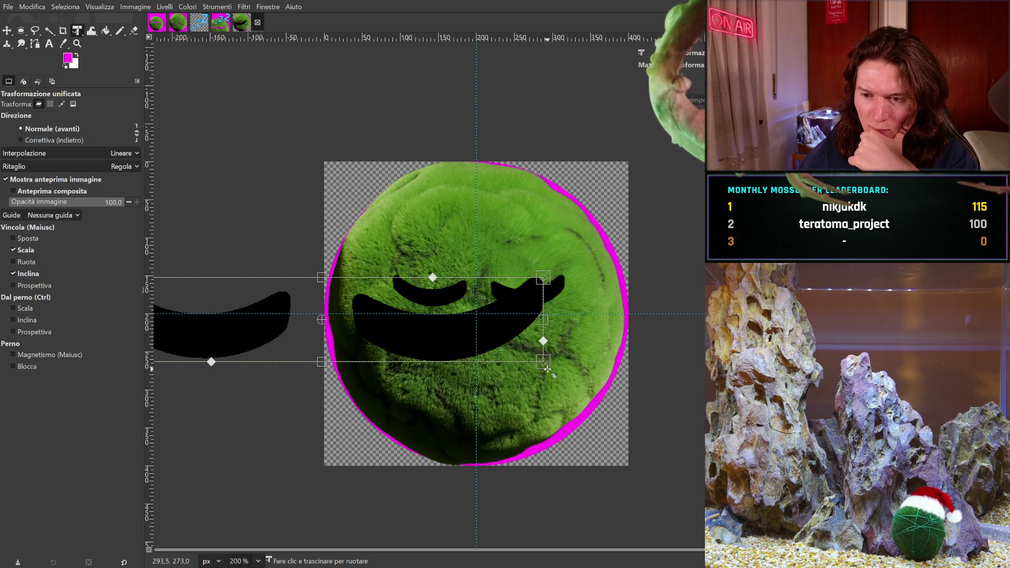
mouse_move(544, 363)
left_mouse_down()
mouse_move(282, 311)
mouse_move(619, 322)
mouse_move(516, 307)
mouse_move(519, 290)
left_mouse_up()
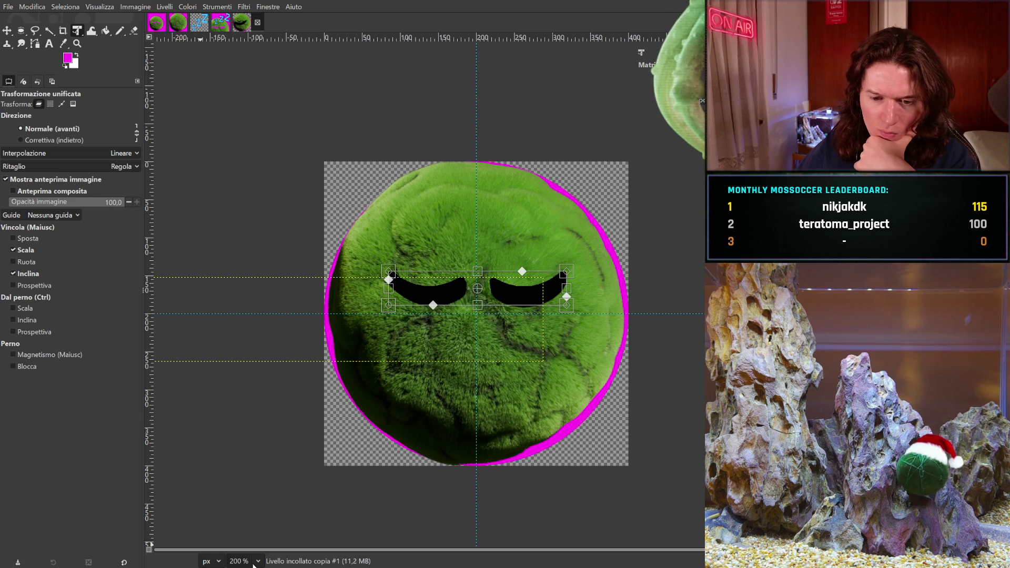
Move the eyes lower, tilt them slightly counter-clockwise, and enlarge and widen them
scroll(497, 261, "up", 2)
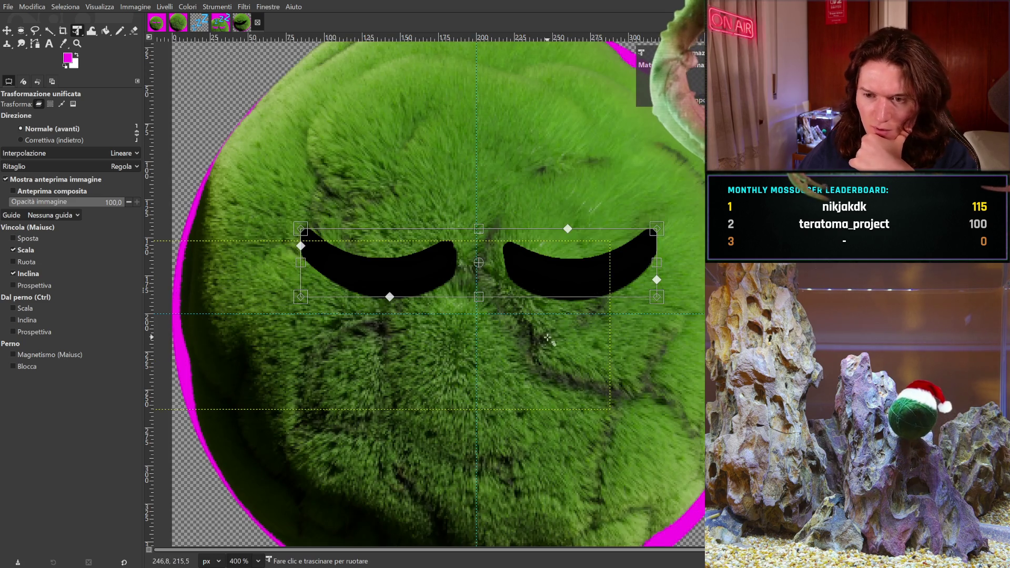
mouse_move(534, 332)
left_mouse_down()
mouse_move(523, 339)
mouse_move(532, 339)
left_mouse_up()
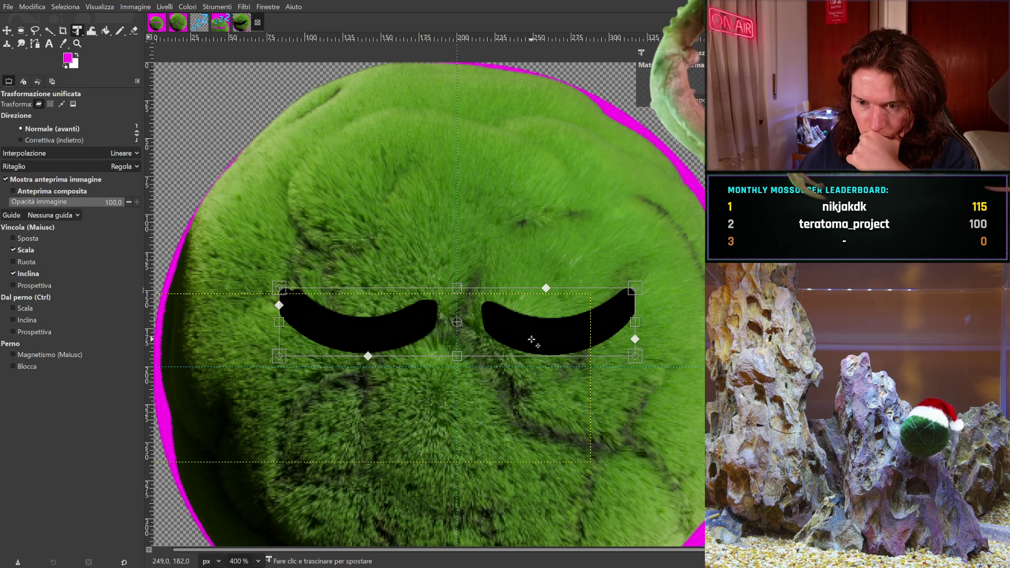
left_click_drag(530, 337, 528, 339)
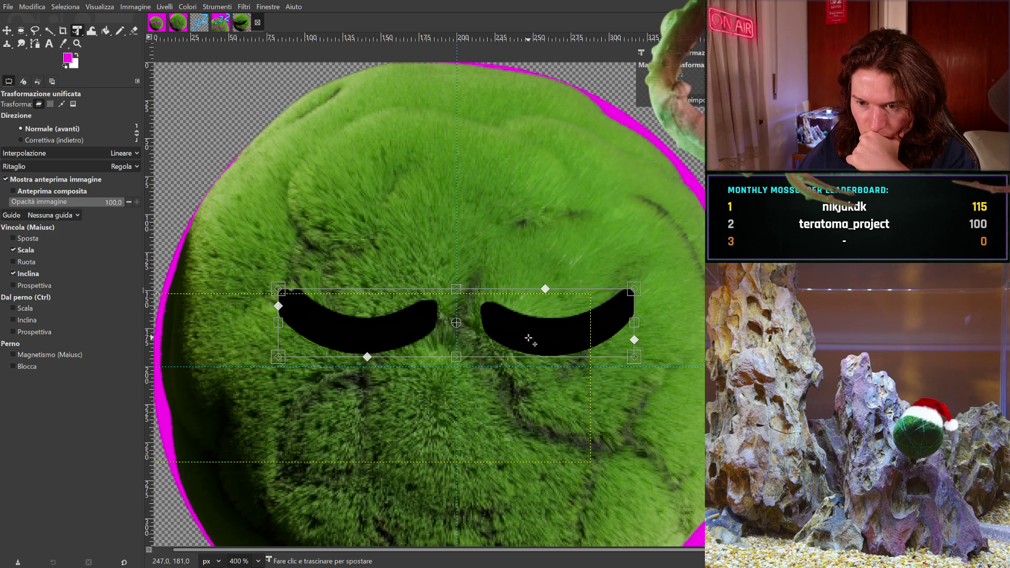
left_click_drag(671, 283, 671, 282)
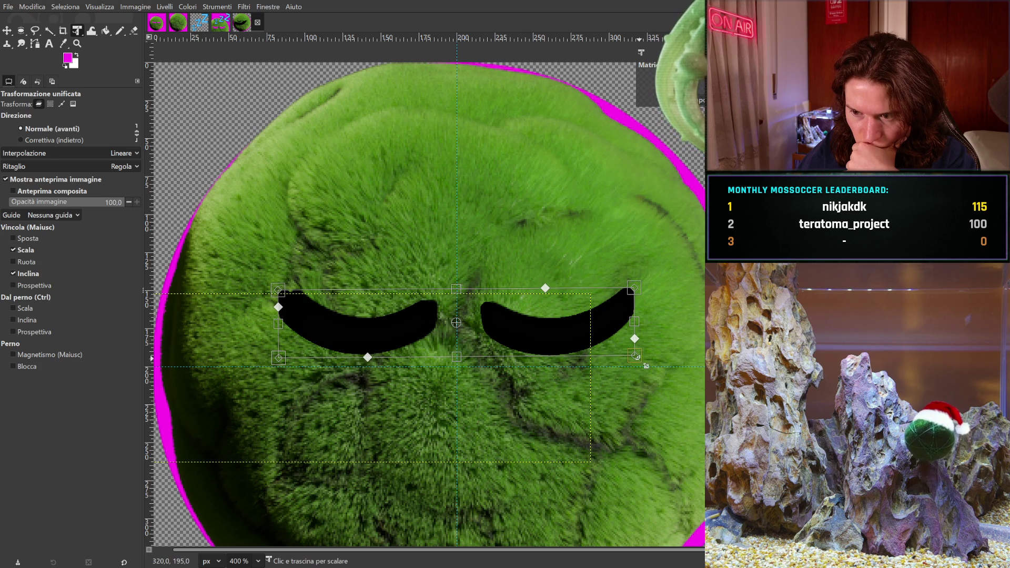
left_click_drag(637, 358, 687, 375)
left_click_drag(648, 332, 622, 323)
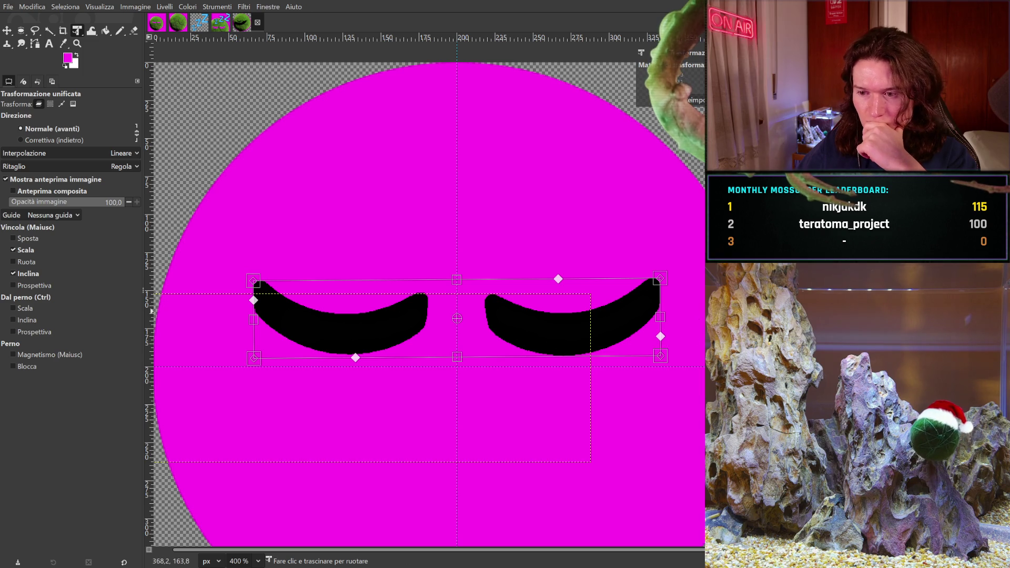
Rotate the eyes back to level and apply the transform
left_click_drag(710, 310, 712, 312)
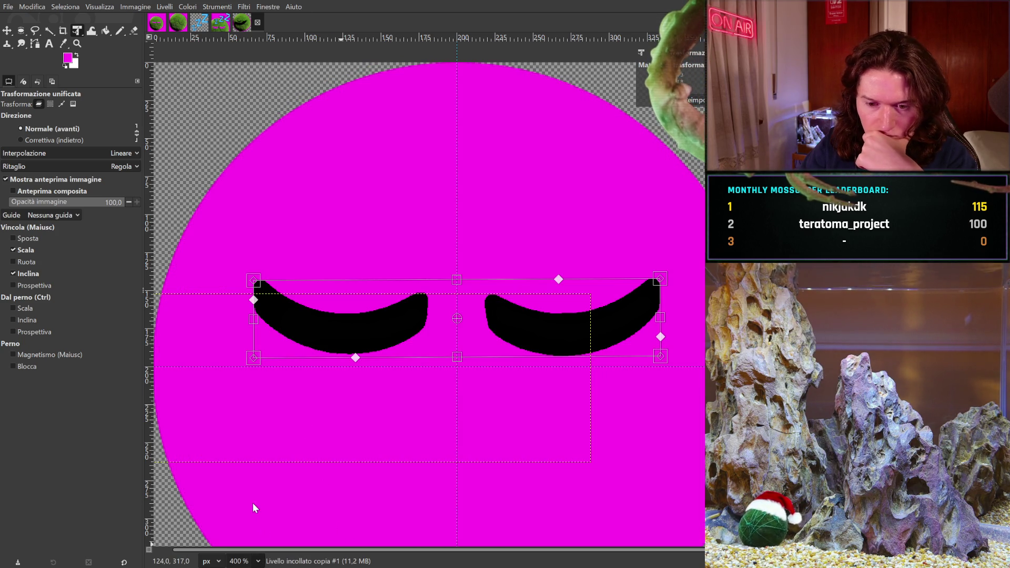
key("1")
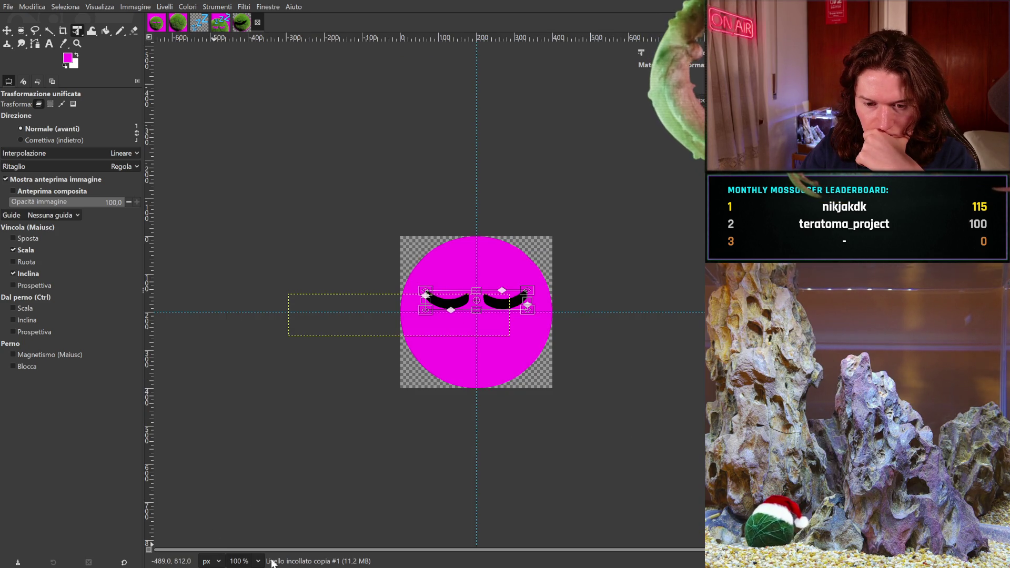
key("2")
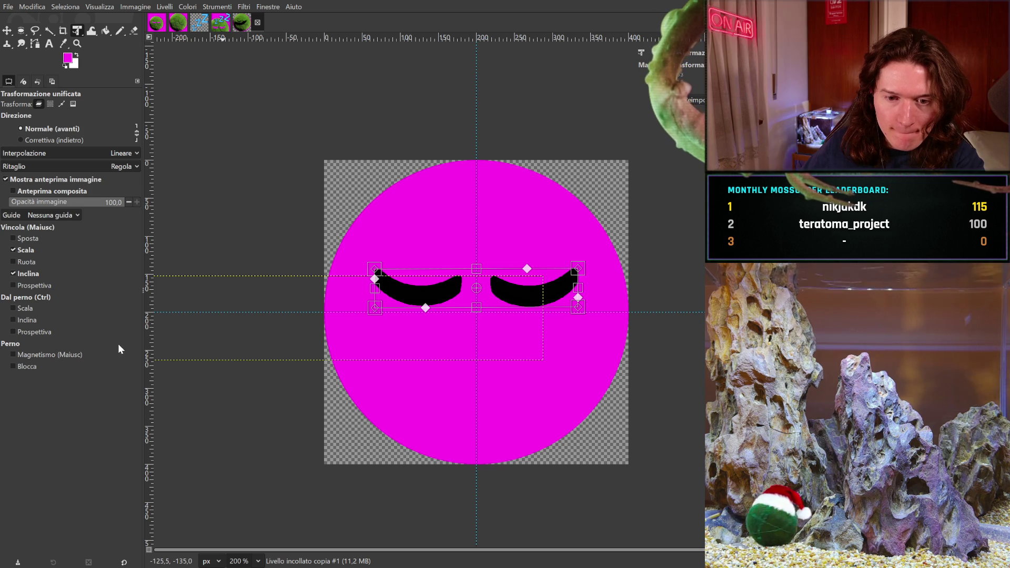
key("Return")
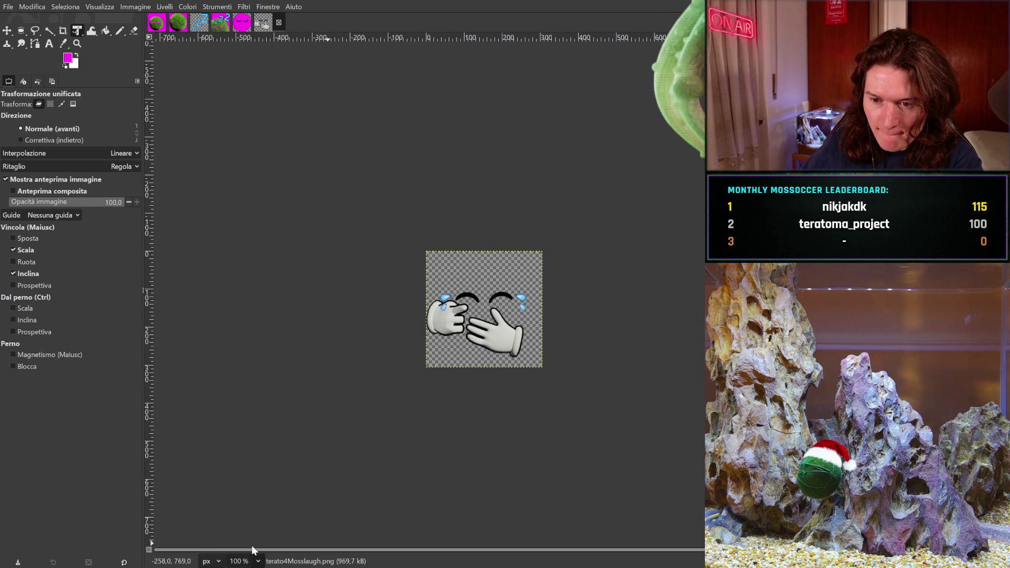
Check the laughing emote, then return to the moss-ball face and restore the moss texture
key("2")
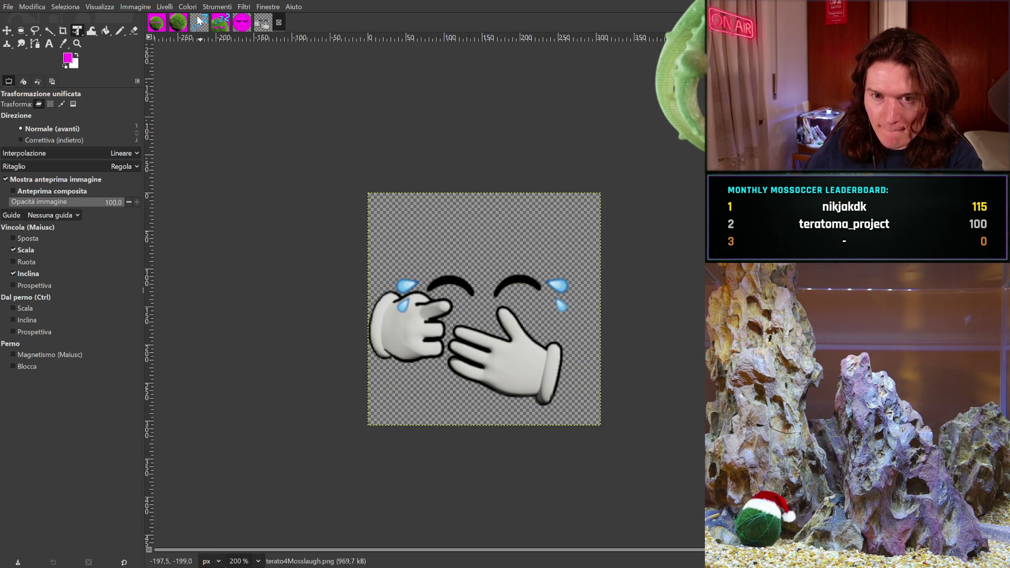
left_click(241, 25)
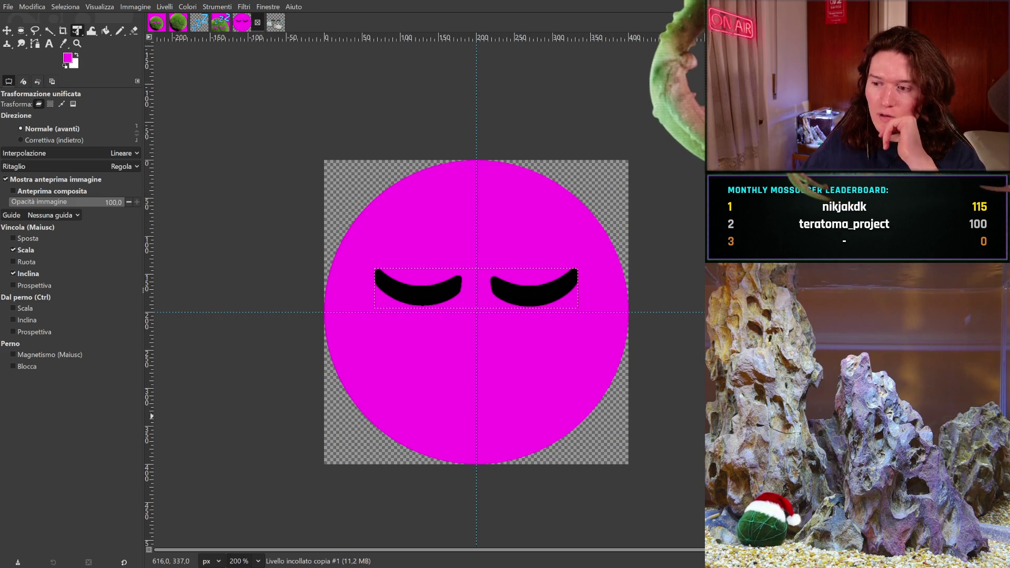
key("ctrl+z")
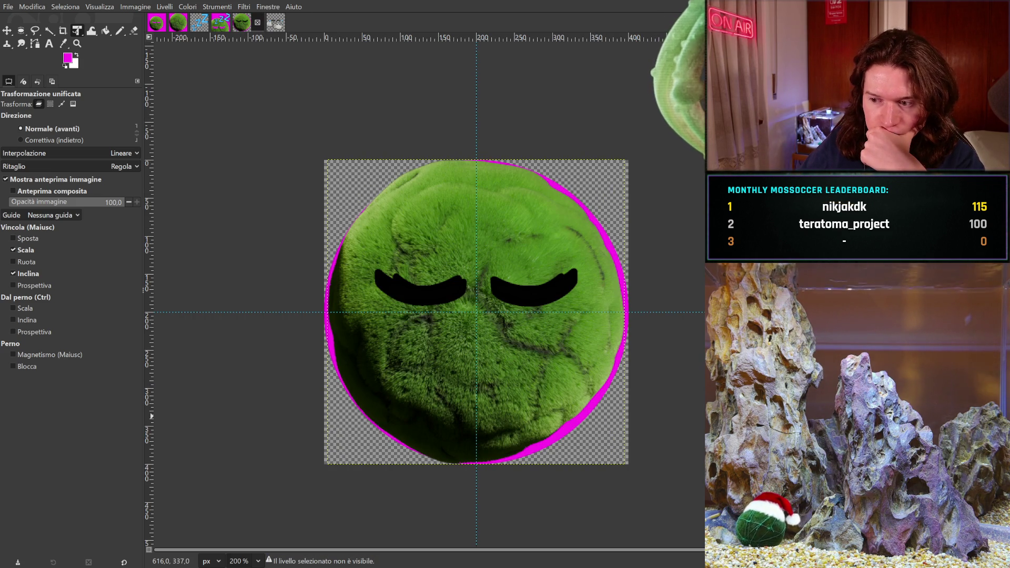
Undo back to the single large black shape and start shrinking it across the disc
key("ctrl+z")
key("ctrl+z")
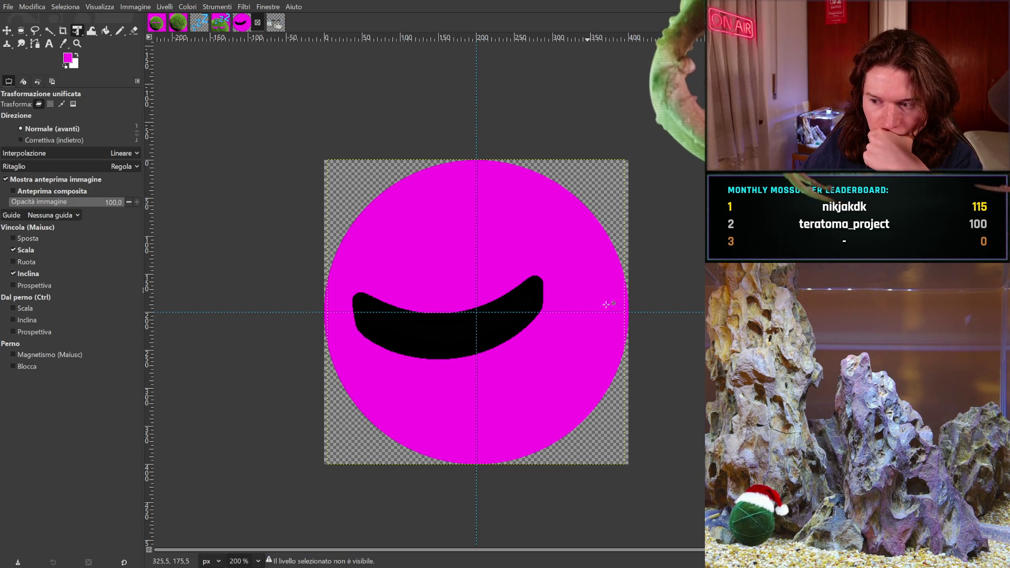
left_click_drag(574, 304, 321, 317)
mouse_move(489, 327)
left_mouse_down()
mouse_move(586, 282)
mouse_move(565, 277)
left_mouse_up()
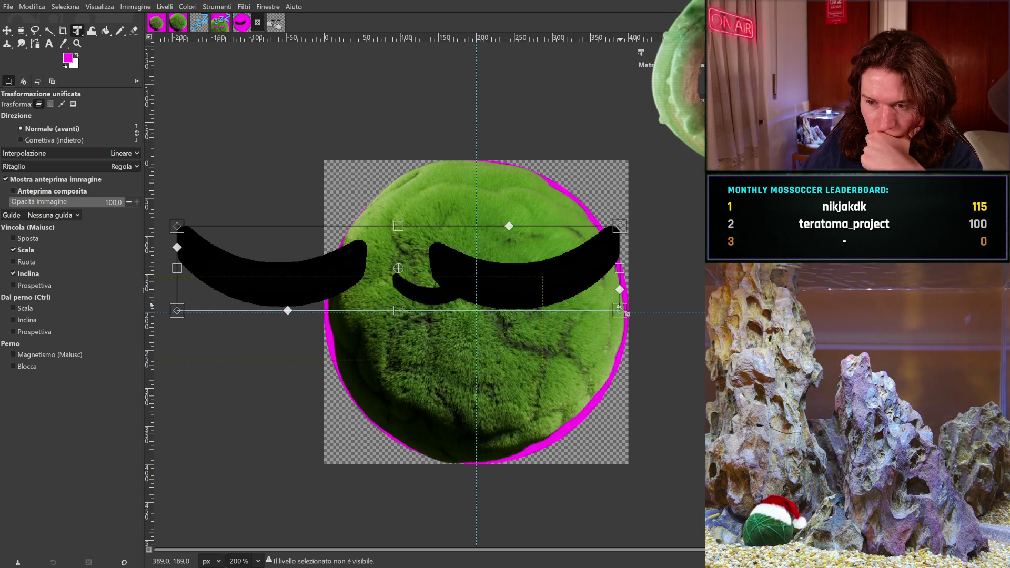
mouse_move(627, 316)
left_mouse_down()
mouse_move(414, 272)
mouse_move(551, 299)
left_mouse_up()
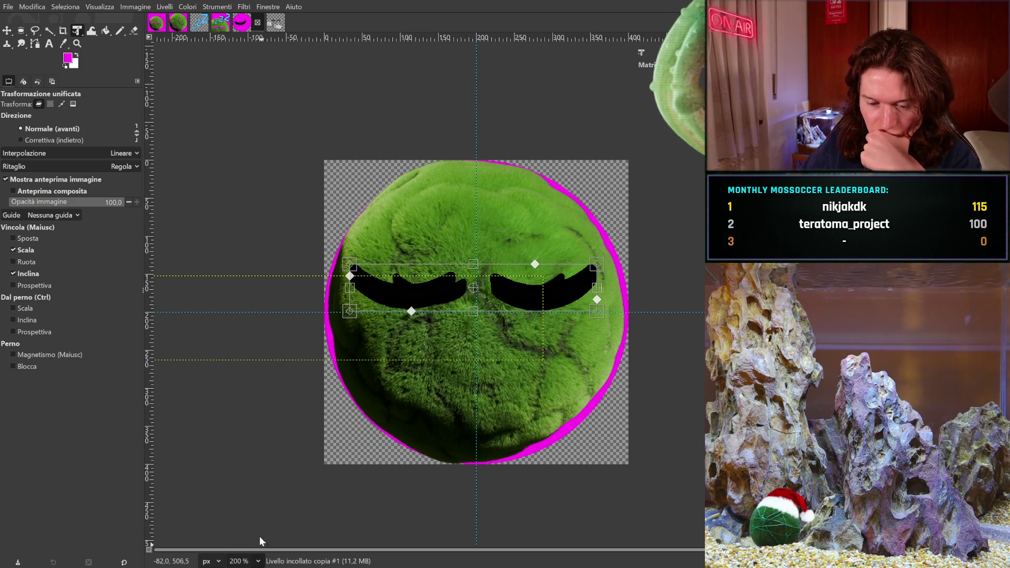
Shrink and narrow the eyes further, nudging them into a level mid-face position
scroll(576, 235, "up", 2)
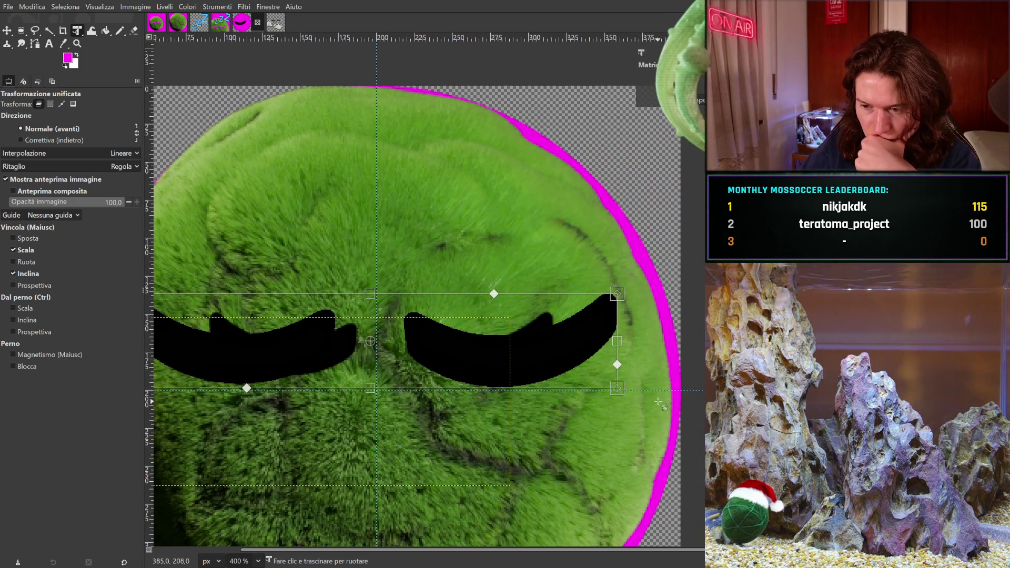
left_click_drag(617, 390, 535, 372)
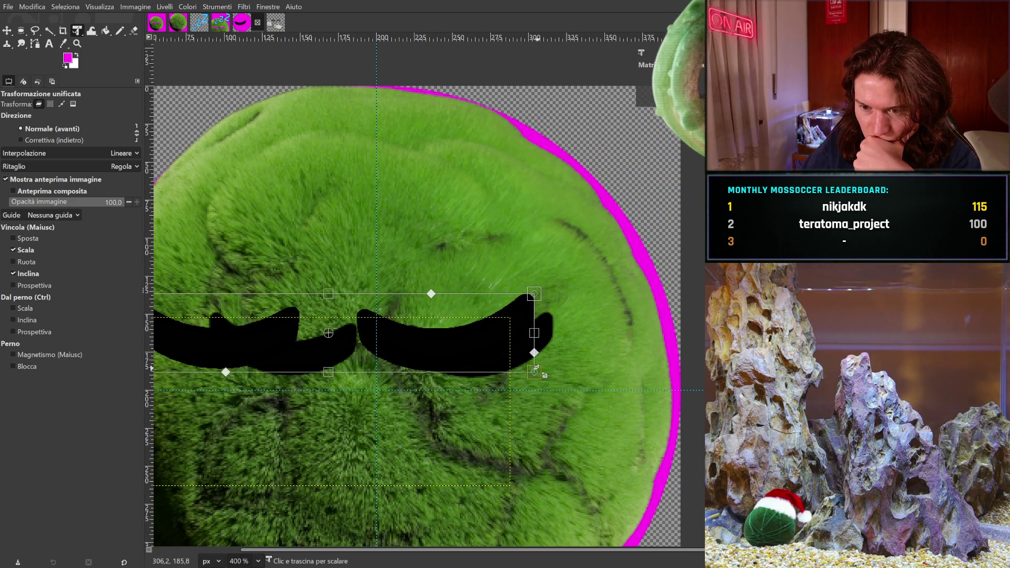
mouse_move(414, 344)
left_mouse_down()
mouse_move(478, 349)
mouse_move(467, 365)
mouse_move(465, 356)
left_mouse_up()
left_click_drag(584, 385, 528, 375)
mouse_move(466, 357)
left_mouse_down()
mouse_move(490, 361)
mouse_move(488, 345)
mouse_move(488, 356)
left_mouse_up()
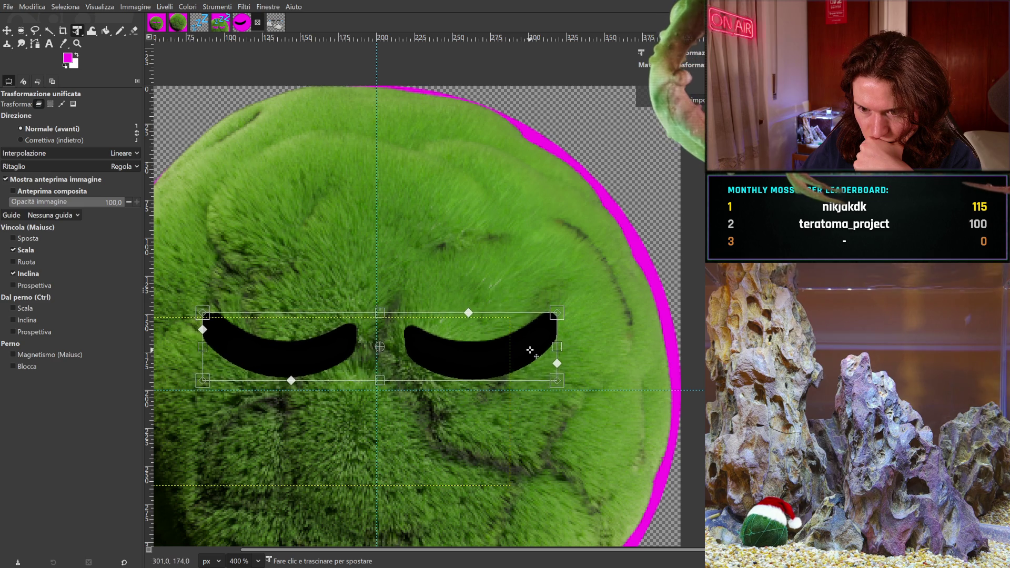
left_click_drag(534, 351, 534, 349)
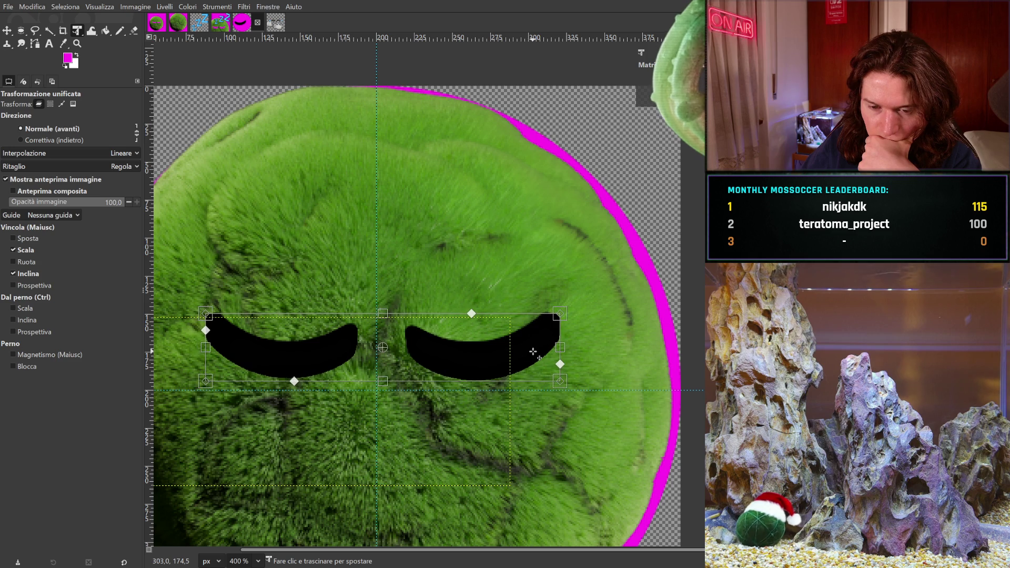
left_click_drag(536, 351, 527, 350)
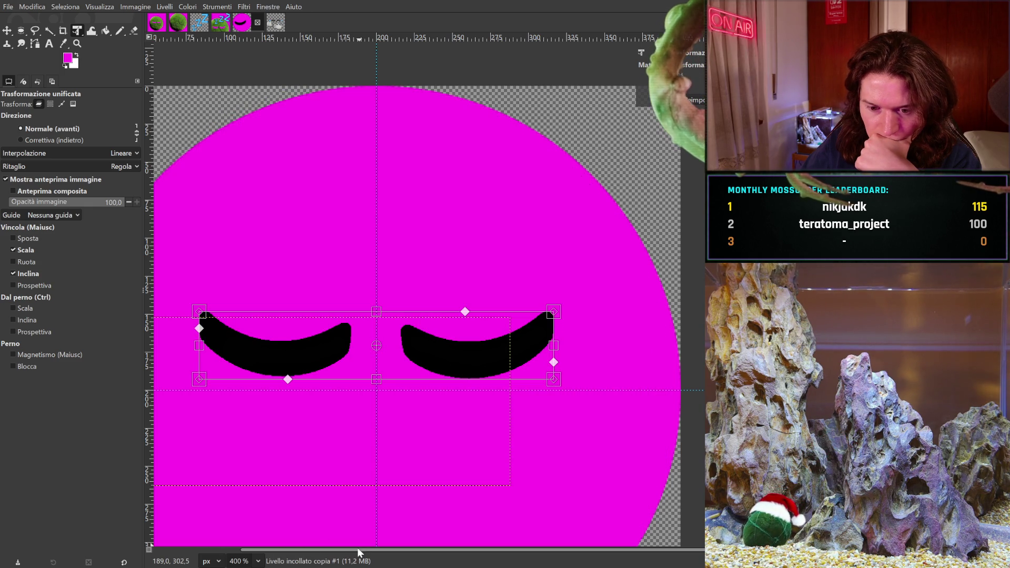
scroll(248, 489, "down", 2, "ctrl")
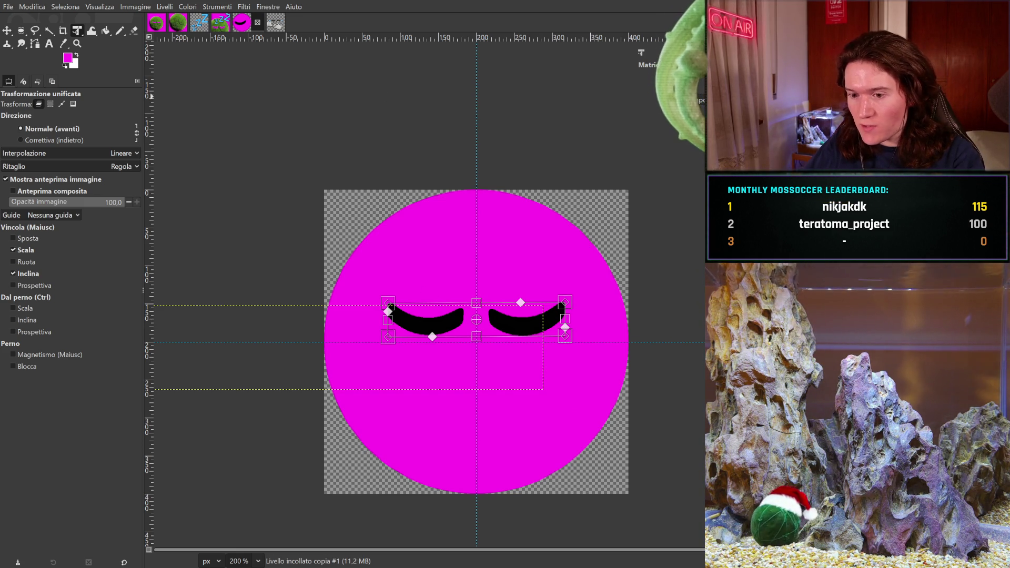
key("Return")
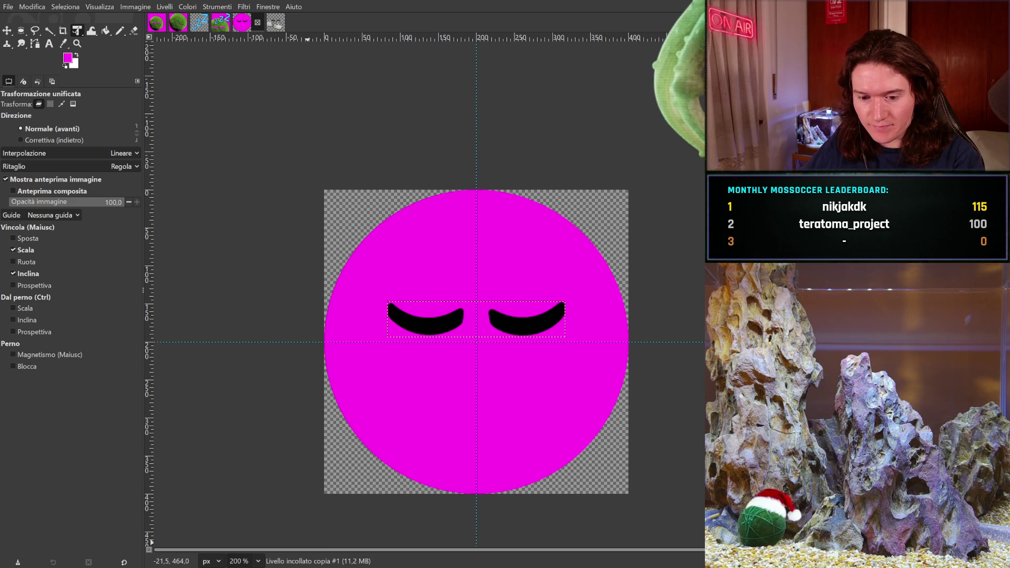
key("3")
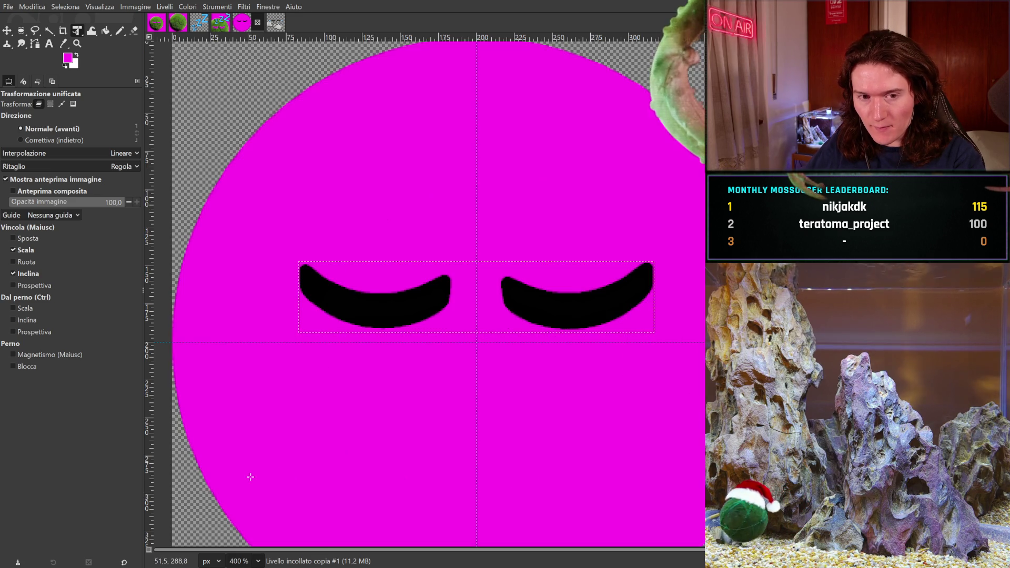
left_click_drag(373, 392, 348, 494)
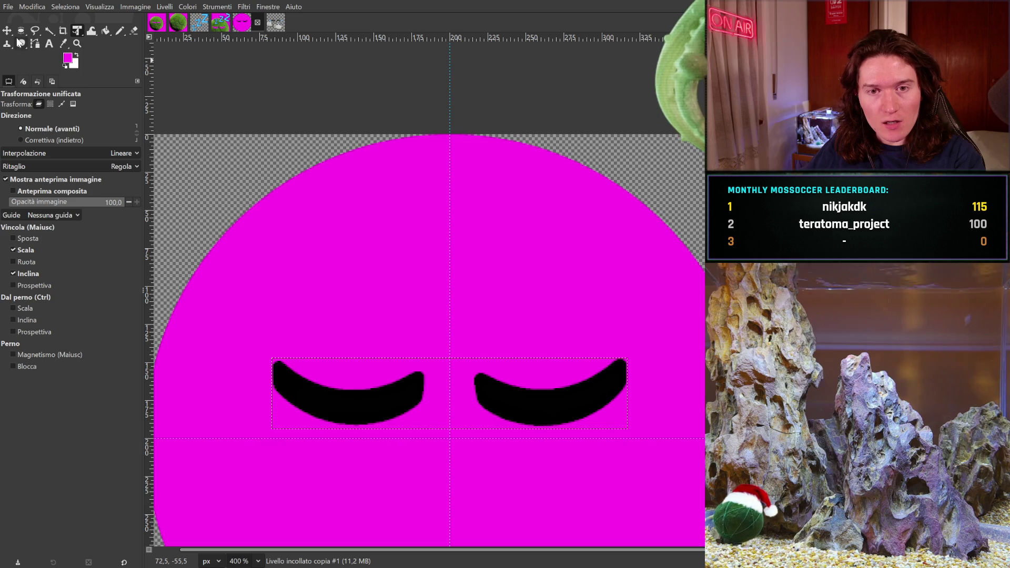
scroll(601, 340, "down", 2)
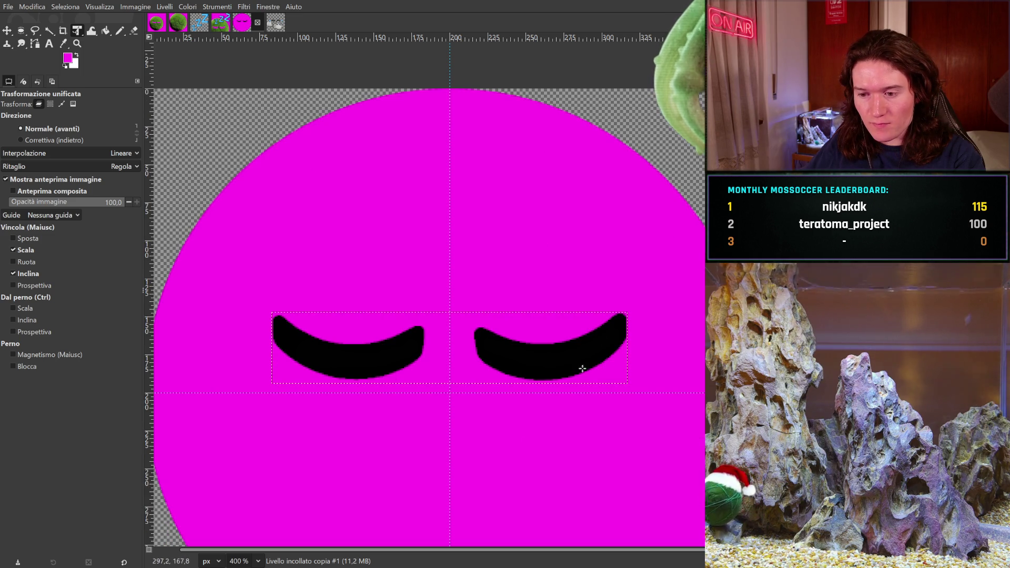
scroll(453, 411, "down", 4)
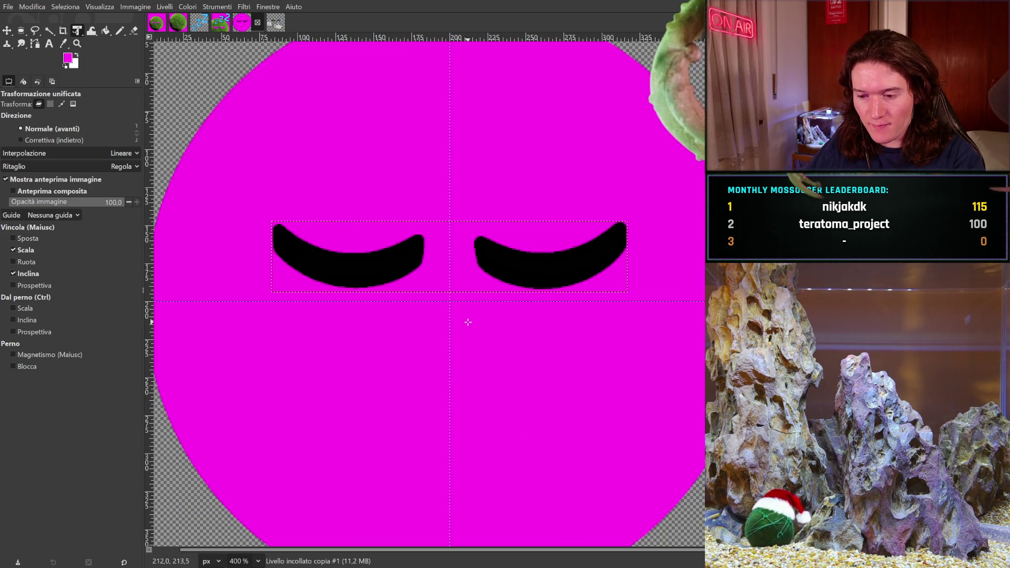
scroll(426, 305, "up", 2)
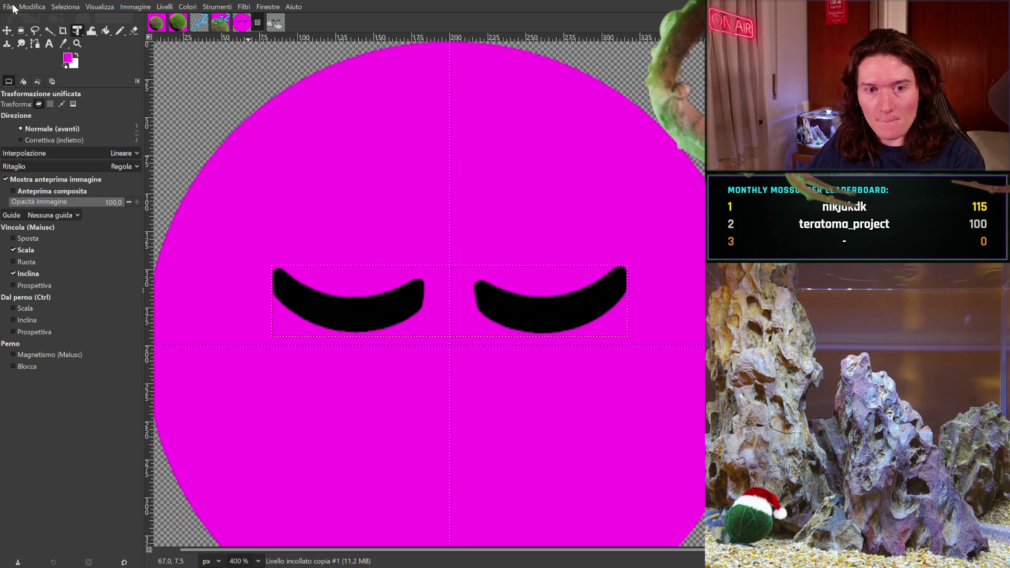
scroll(534, 189, "up", 5)
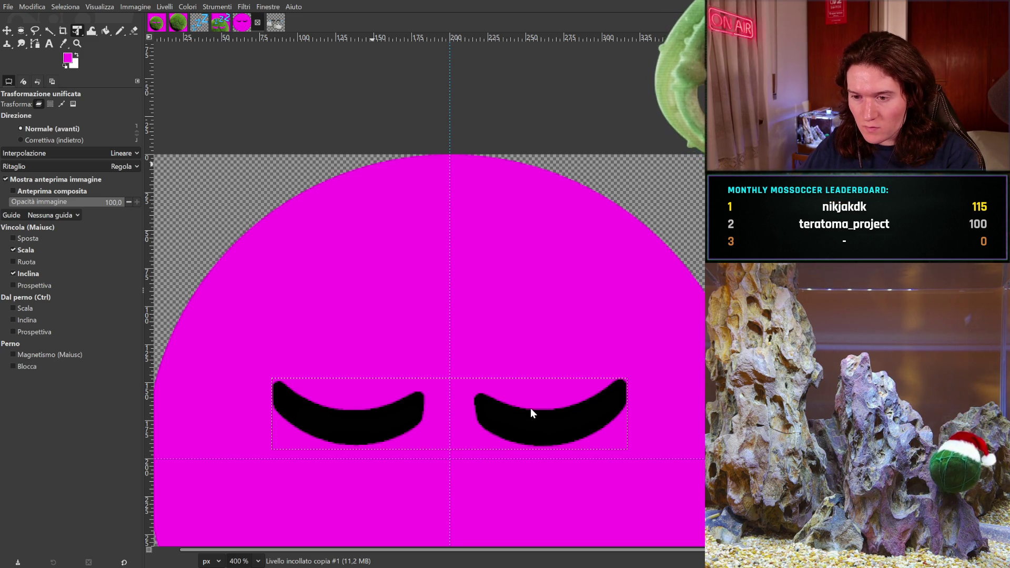
key("Return")
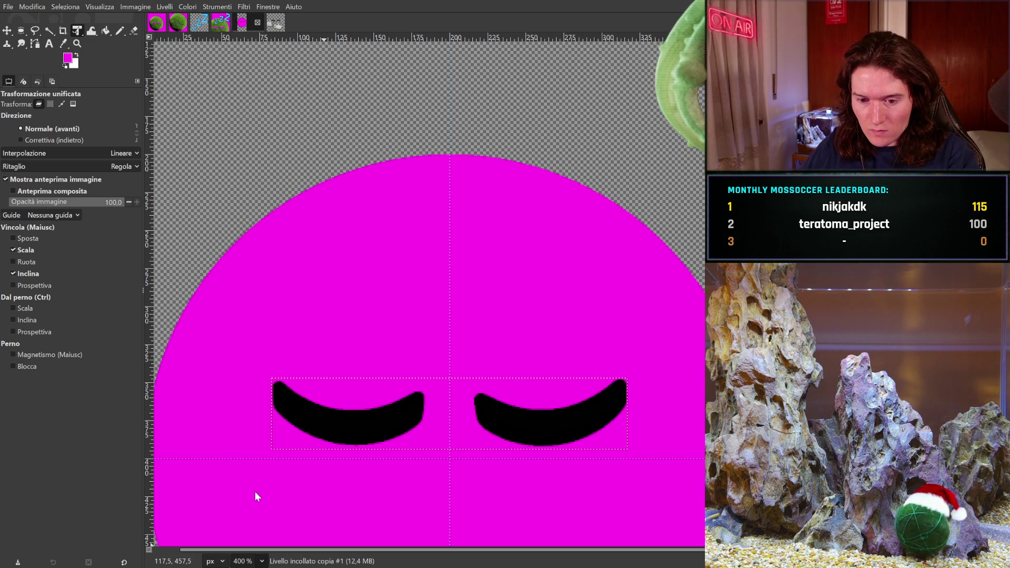
scroll(256, 497, "down", 2, "ctrl")
scroll(430, 281, "down", 2)
scroll(424, 256, "up", 2)
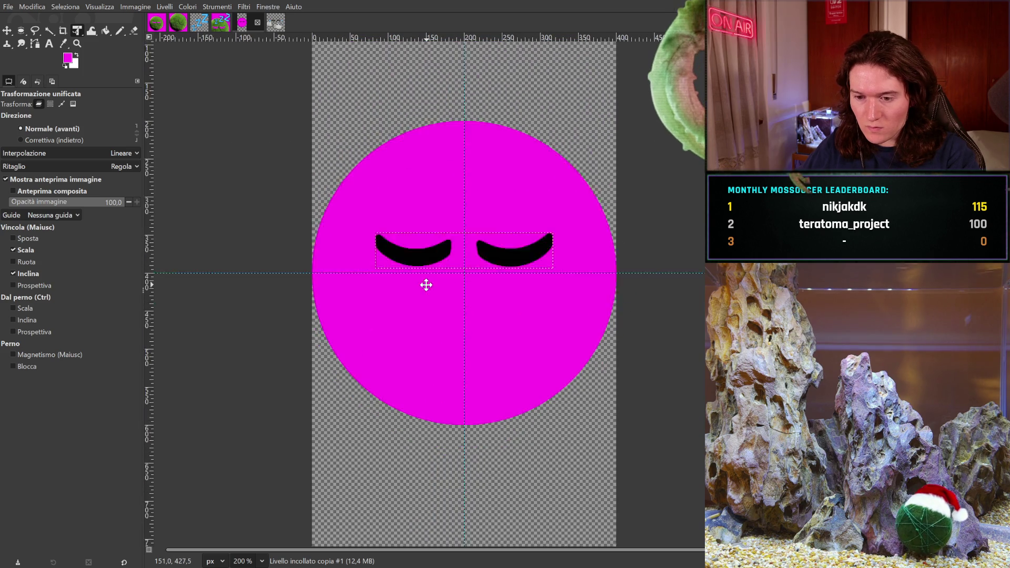
scroll(424, 263, "down", 3)
scroll(418, 421, "up", 5)
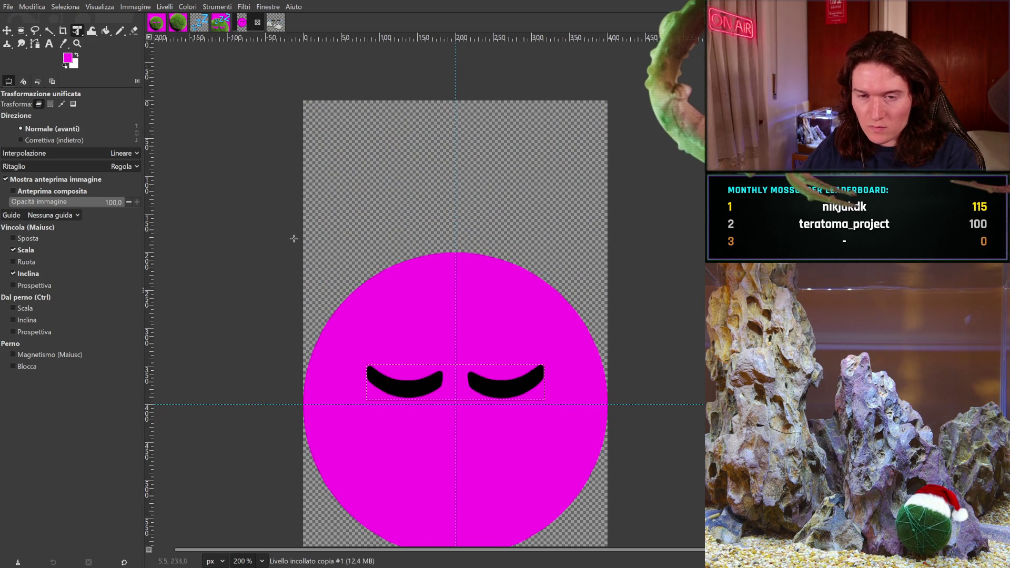
left_click(199, 23)
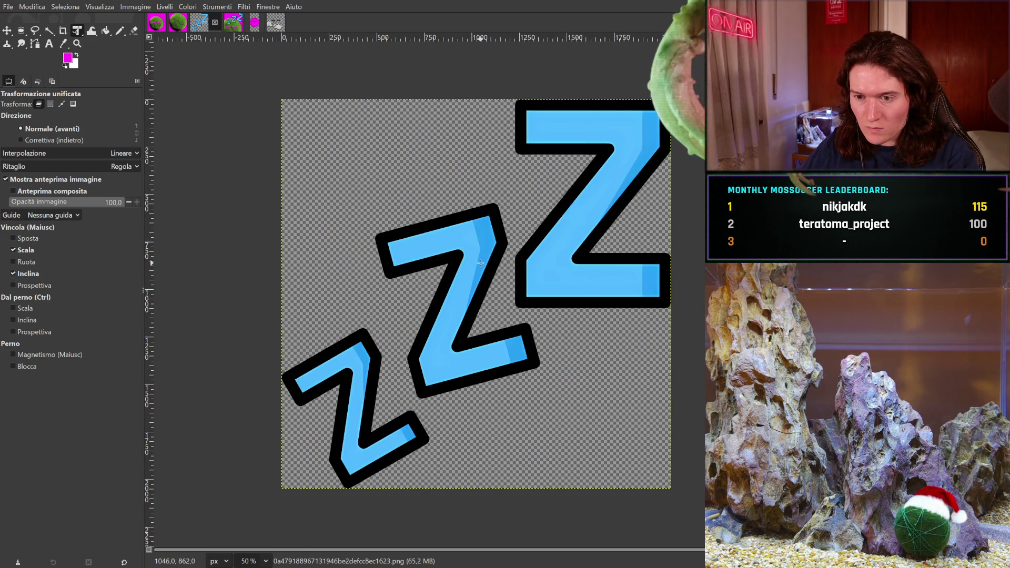
Copy the blue Zzz layer, paste it into the pink face image and move it
key("ctrl+c")
left_click(260, 21)
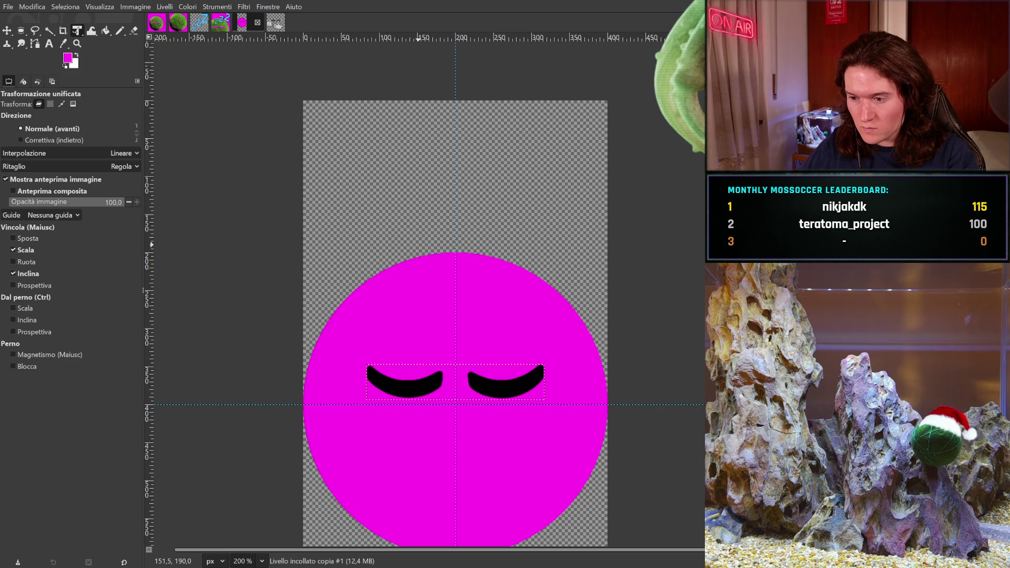
key("ctrl+z")
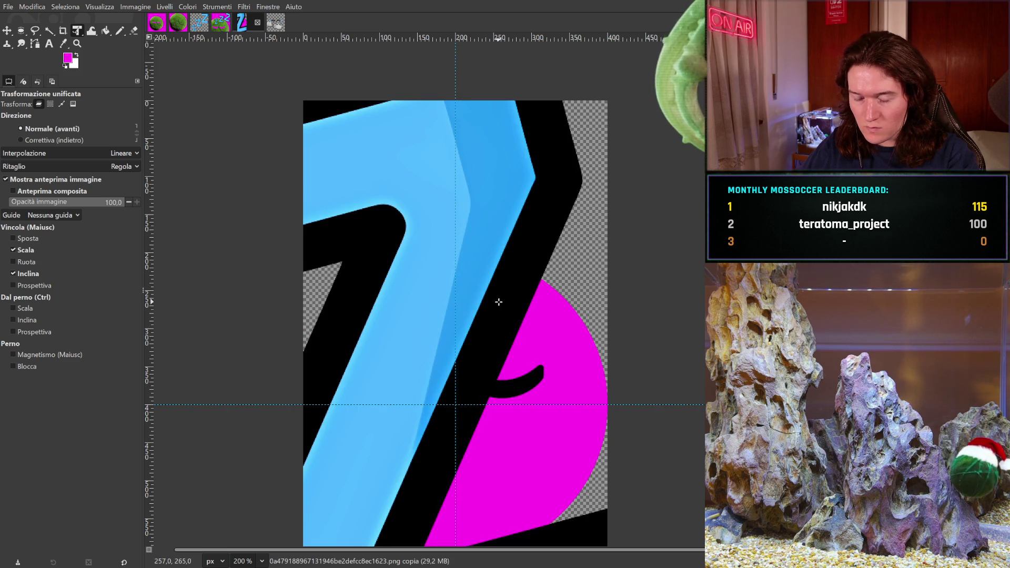
left_click(7, 30)
mouse_move(376, 338)
left_mouse_down()
mouse_move(505, 279)
mouse_move(429, 390)
mouse_move(5, 327)
left_mouse_up()
mouse_move(326, 400)
left_mouse_down()
mouse_move(372, 462)
mouse_move(501, 316)
mouse_move(461, 416)
left_mouse_up()
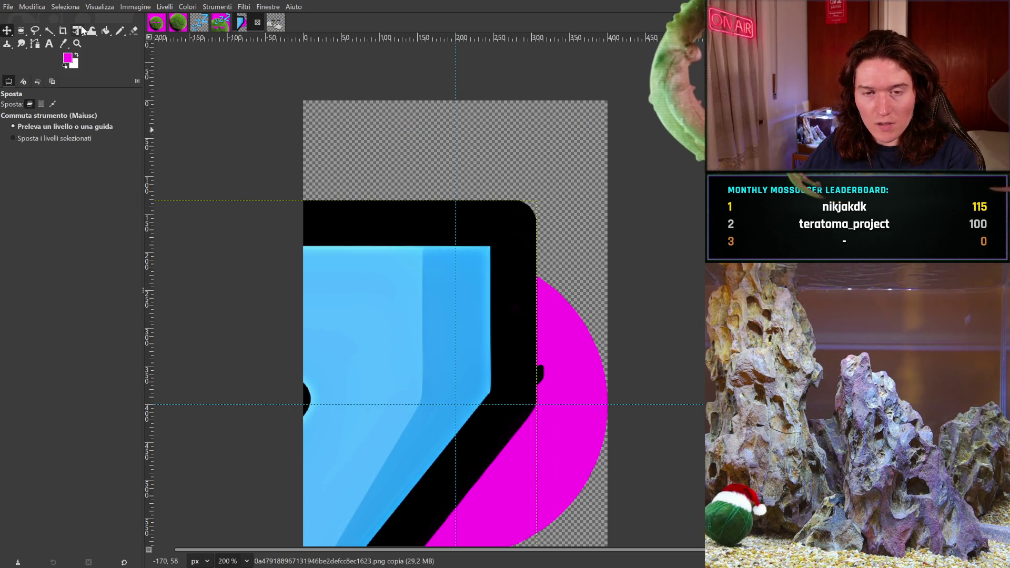
Scale, tilt clockwise and move the Zzz above the face's upper right with Unified Transform
key("shift+t")
left_click(440, 135)
mouse_move(537, 202)
left_mouse_down()
mouse_move(251, 480)
mouse_move(615, 87)
mouse_move(259, 455)
mouse_move(609, 154)
mouse_move(182, 394)
left_mouse_up()
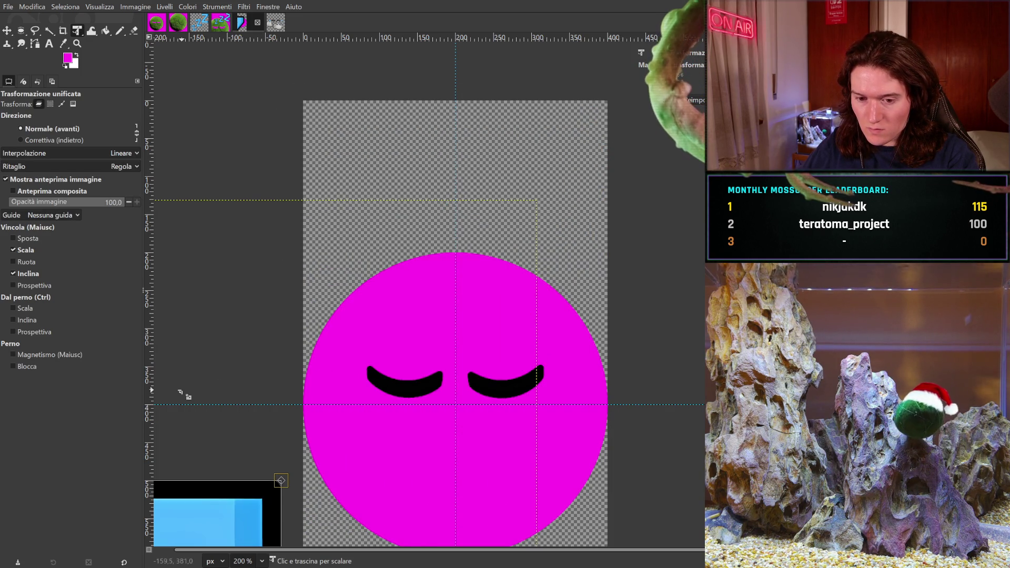
mouse_move(200, 508)
left_mouse_down()
mouse_move(481, 123)
mouse_move(489, 126)
mouse_move(228, 387)
mouse_move(589, 177)
mouse_move(555, 131)
mouse_move(440, 270)
mouse_move(397, 293)
mouse_move(605, 167)
mouse_move(590, 157)
mouse_move(569, 168)
left_mouse_up()
left_click_drag(336, 278, 330, 242)
mouse_move(586, 211)
left_mouse_down()
mouse_move(608, 195)
mouse_move(617, 211)
mouse_move(653, 196)
mouse_move(631, 182)
left_mouse_up()
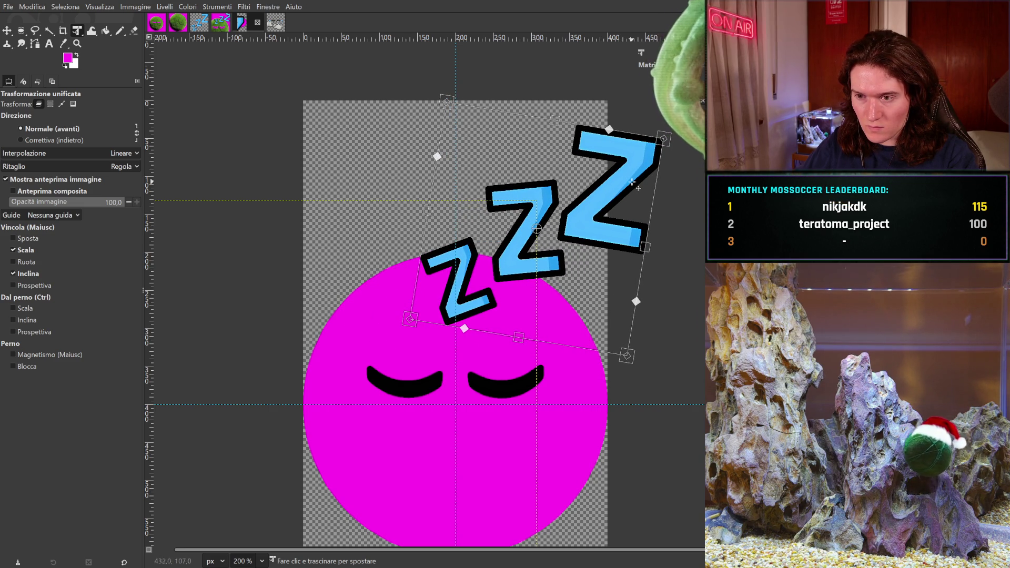
left_click_drag(374, 283, 368, 257)
left_click_drag(602, 235, 602, 229)
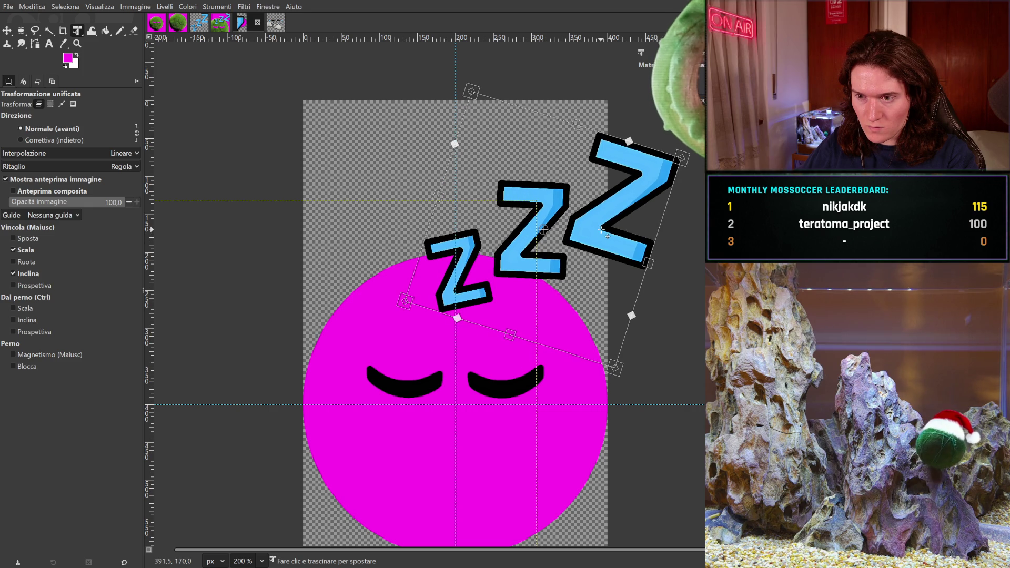
scroll(703, 342, "down", 2)
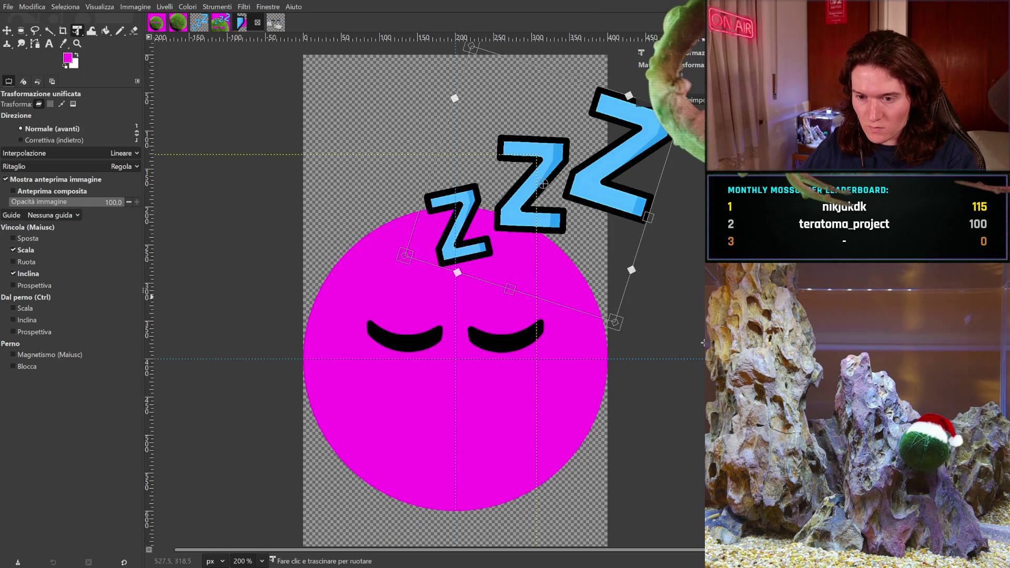
mouse_move(595, 217)
left_mouse_down()
mouse_move(700, 350)
mouse_move(610, 463)
mouse_move(621, 410)
mouse_move(574, 442)
mouse_move(377, 228)
mouse_move(400, 206)
mouse_move(417, 216)
mouse_move(541, 218)
mouse_move(611, 202)
mouse_move(597, 211)
mouse_move(613, 410)
mouse_move(598, 471)
mouse_move(574, 347)
mouse_move(566, 221)
mouse_move(517, 184)
mouse_move(421, 206)
mouse_move(439, 202)
mouse_move(473, 240)
mouse_move(473, 219)
mouse_move(499, 181)
mouse_move(655, 180)
mouse_move(639, 192)
mouse_move(571, 180)
mouse_move(710, 217)
mouse_move(677, 213)
mouse_move(681, 205)
left_mouse_up()
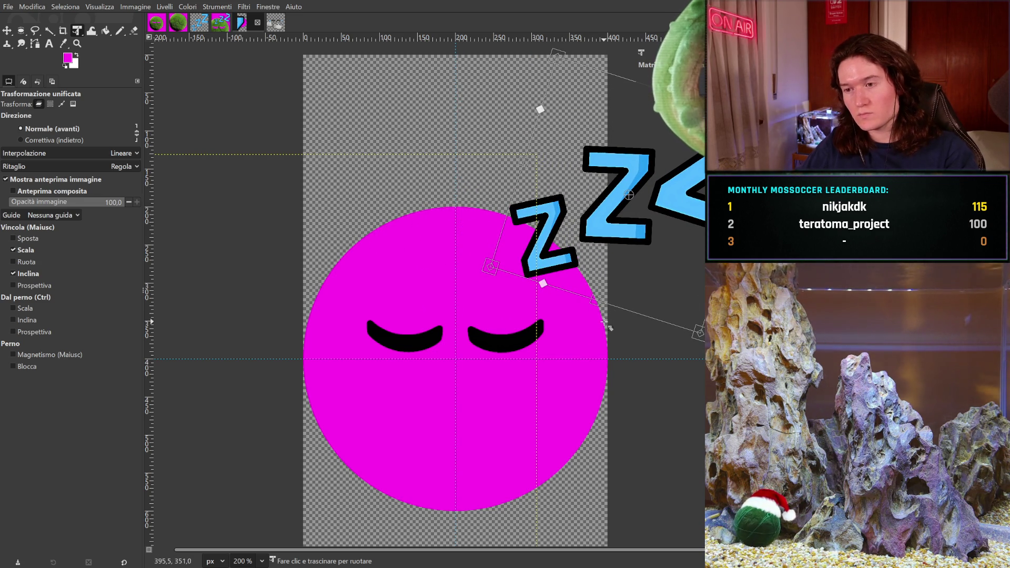
Shift the Zzz so its smallest Z touches the face's upper-right edge
mouse_move(647, 239)
left_mouse_down()
mouse_move(653, 235)
mouse_move(638, 248)
mouse_move(653, 245)
left_mouse_up()
scroll(605, 444, "down", 2)
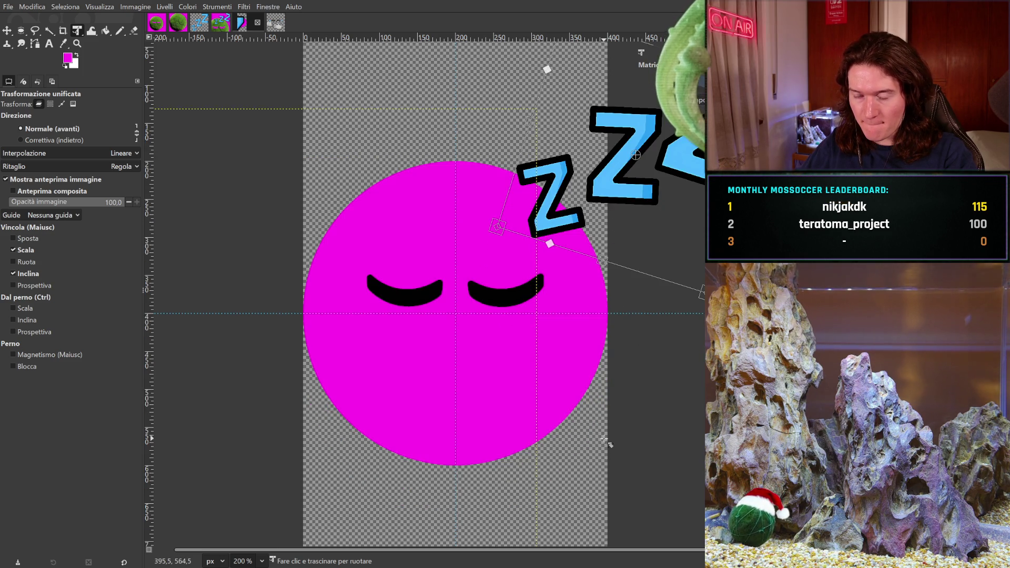
left_click_drag(627, 236, 618, 239)
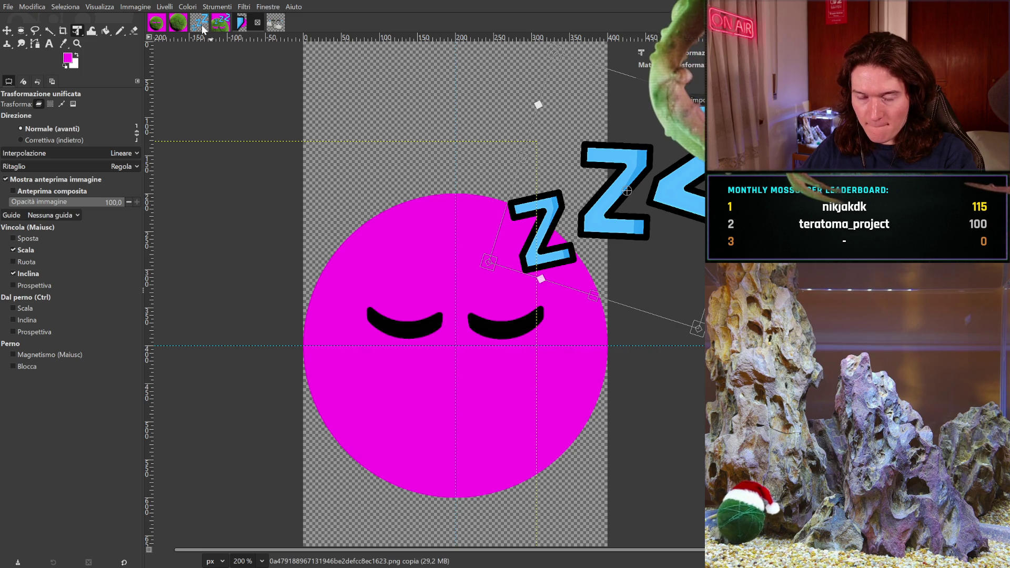
Enlarge the canvas to fit all layers, view it at 200%, and nudge the Zzz slightly left and up
left_click(225, 26)
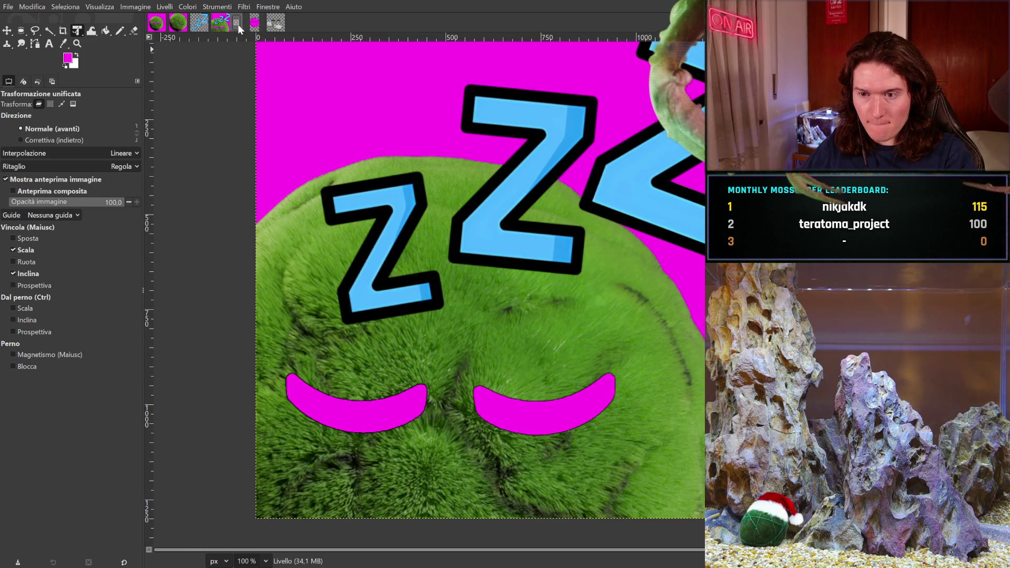
left_click(251, 28)
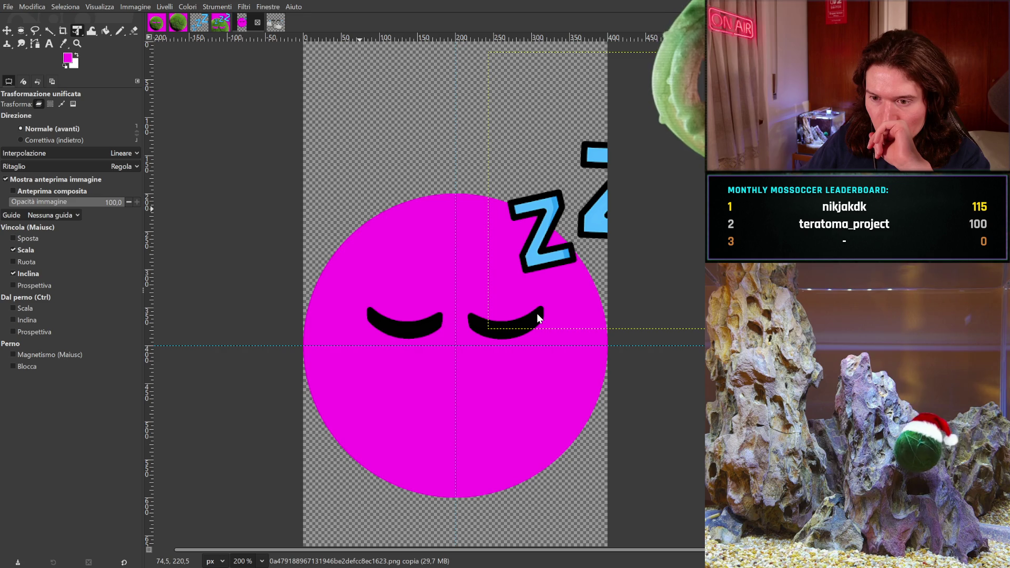
key("ctrl+z")
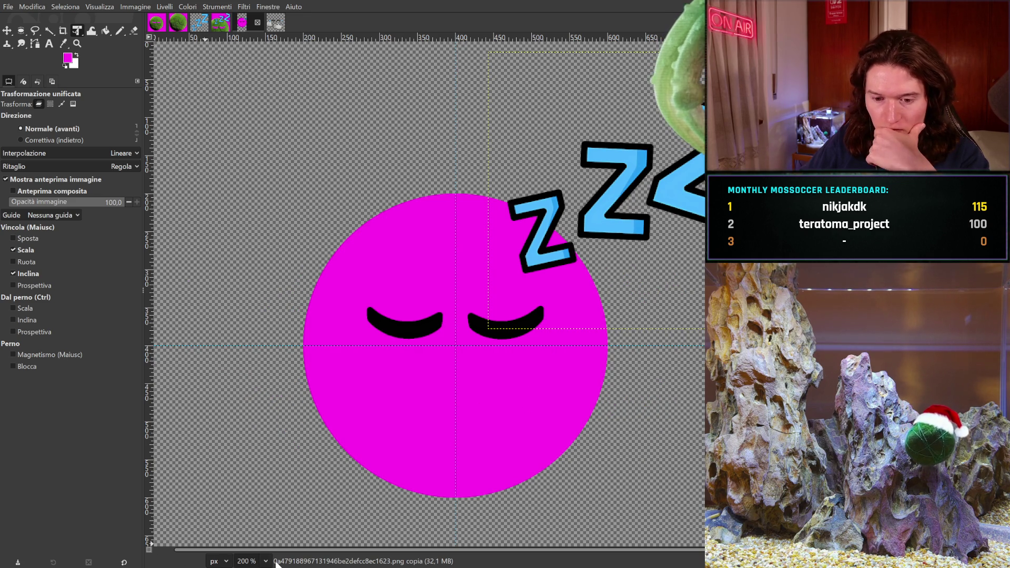
key("1")
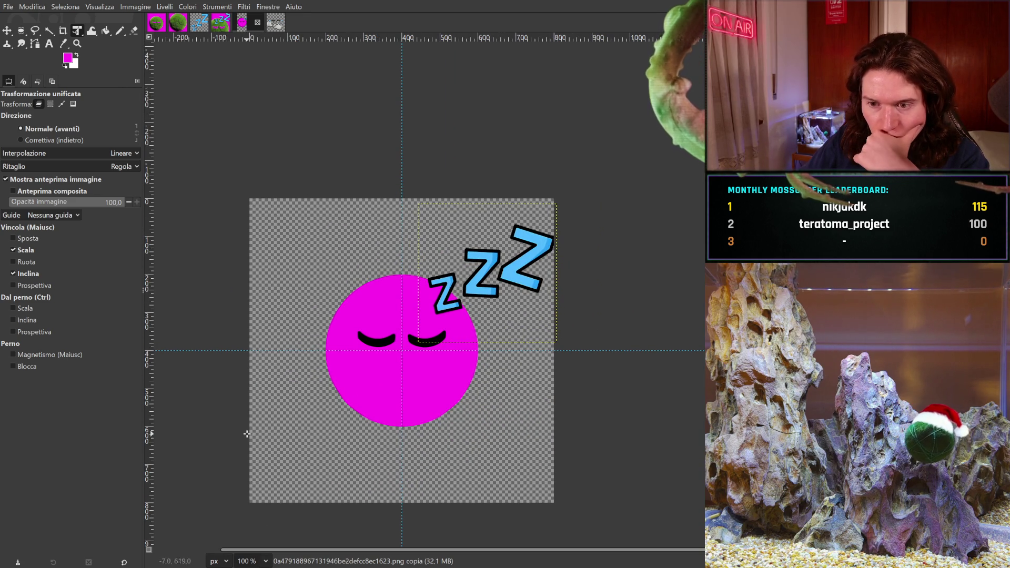
key("2")
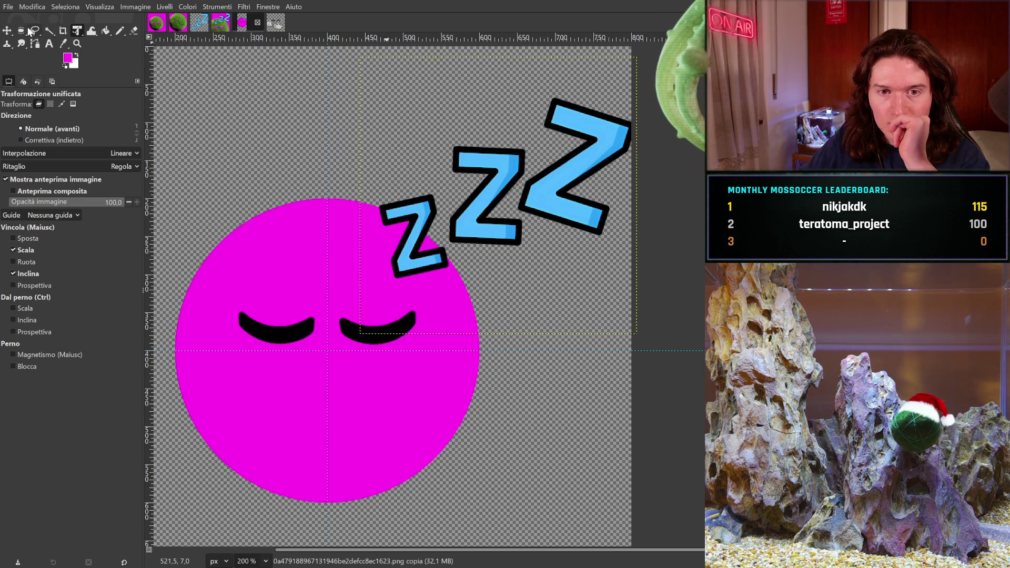
left_click(10, 33)
left_click_drag(474, 234, 463, 228)
Move the Zzz left and down over the face's upper right and rotate it slightly
left_click(276, 329)
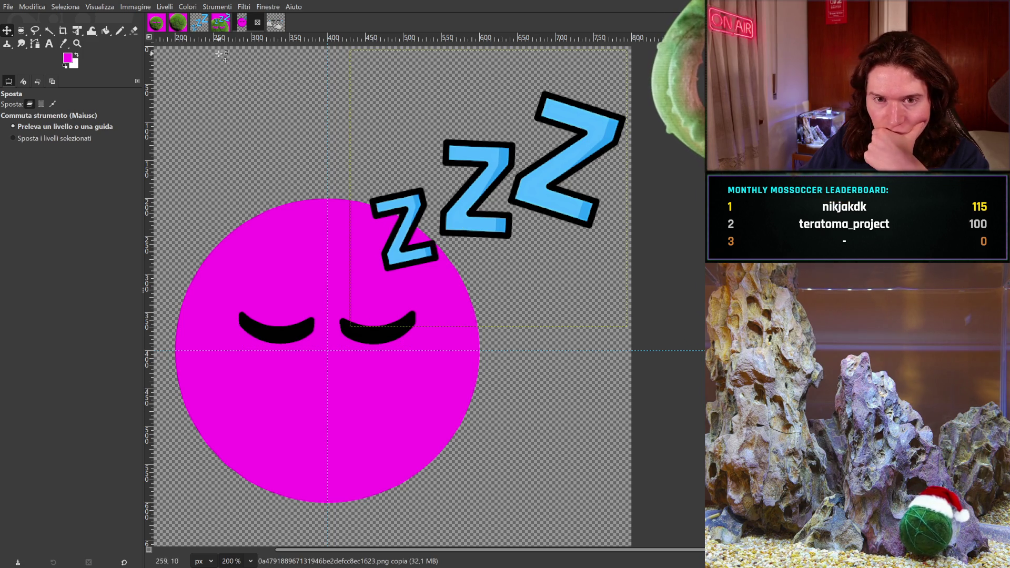
left_click(78, 31)
mouse_move(452, 230)
left_mouse_down()
mouse_move(400, 244)
mouse_move(398, 397)
mouse_move(401, 234)
mouse_move(411, 214)
left_mouse_up()
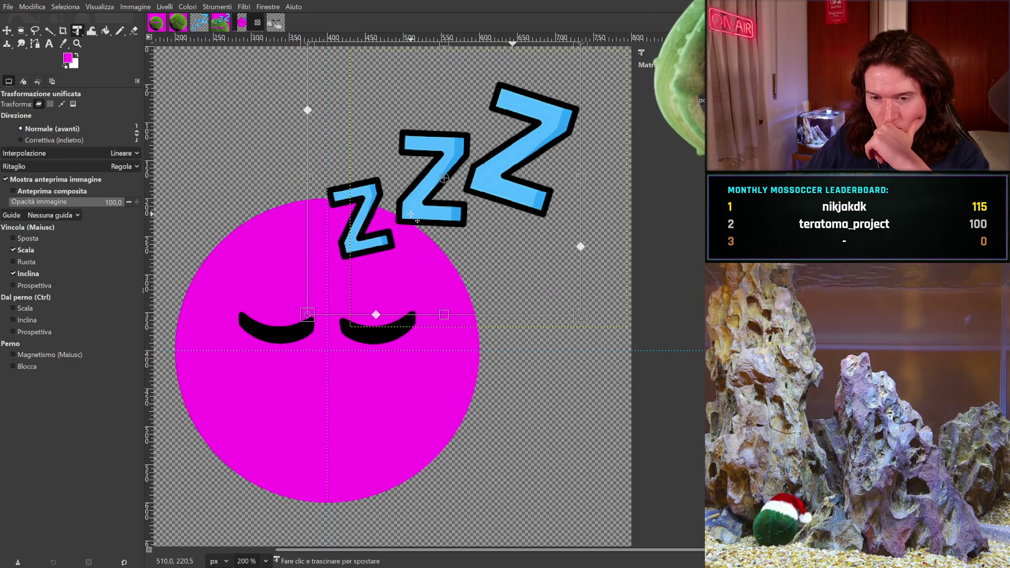
mouse_move(422, 177)
left_mouse_down()
mouse_move(352, 181)
mouse_move(376, 237)
mouse_move(442, 243)
mouse_move(431, 216)
left_mouse_up()
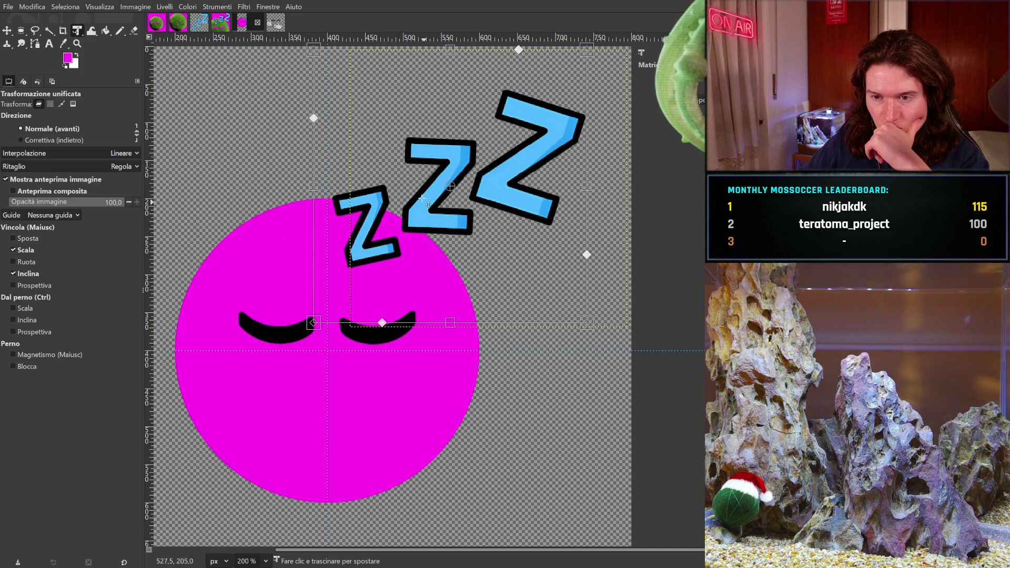
left_click_drag(569, 337, 566, 342)
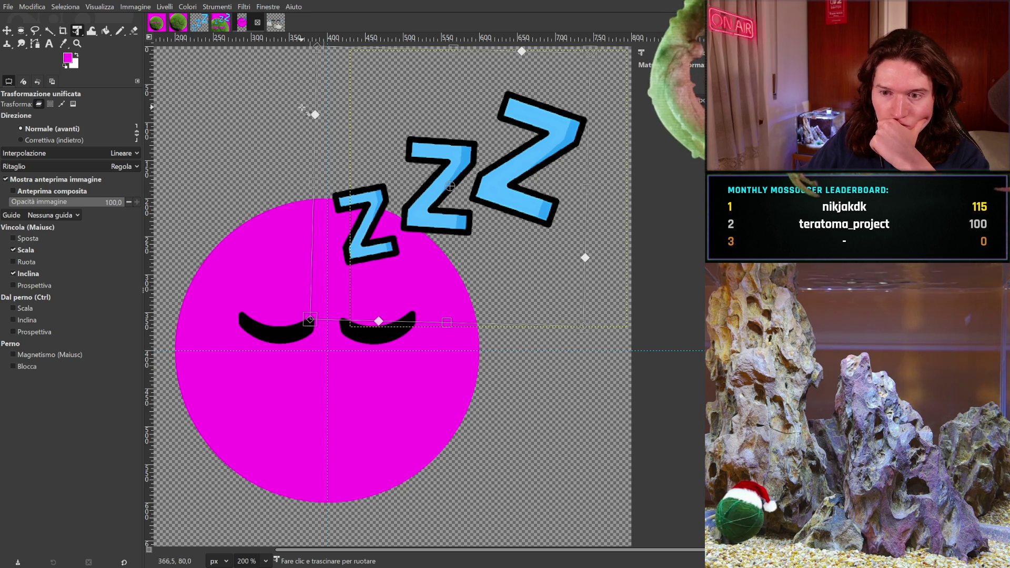
Compare with the green moss reference, then rotate the Zzz slightly clockwise
left_click(220, 25)
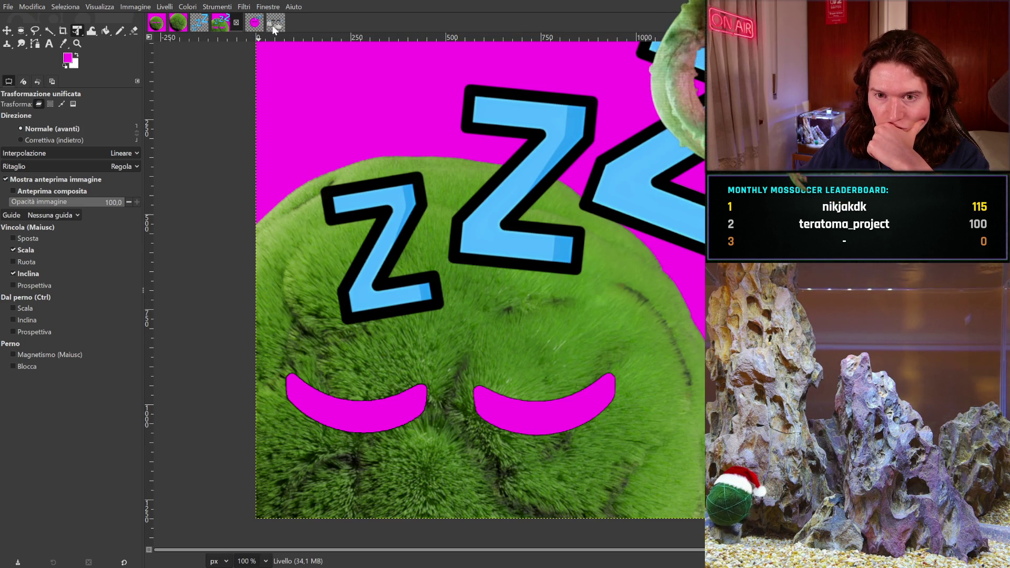
left_click(255, 29)
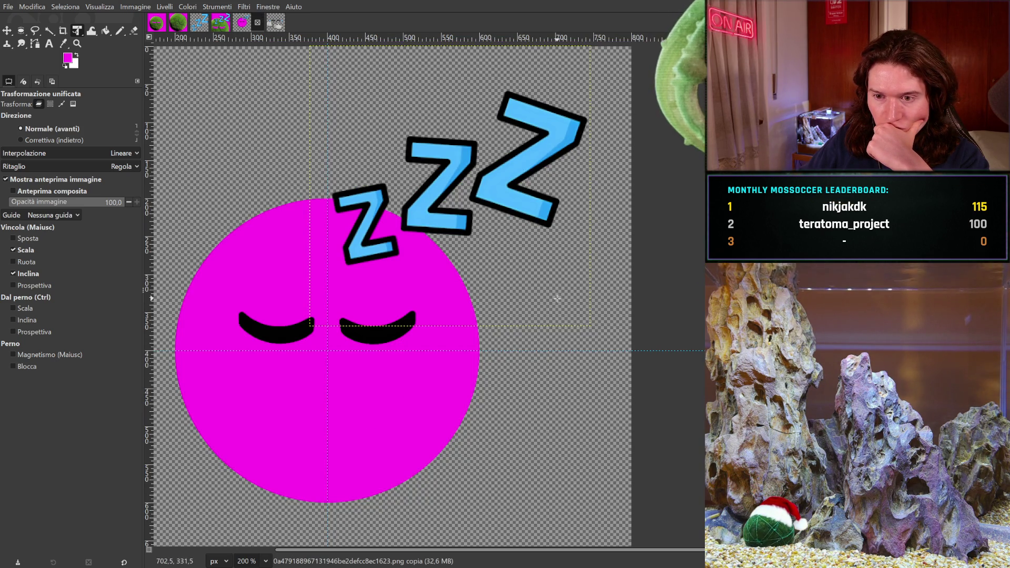
left_click(571, 342)
left_click_drag(568, 349, 523, 302)
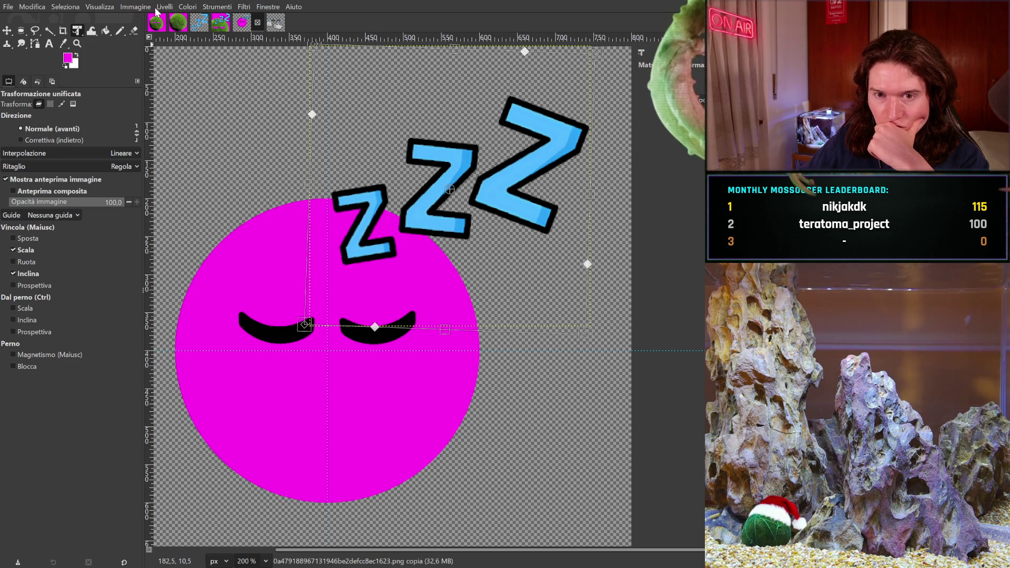
Recheck the moss reference and nudge the Zzz down so its smallest Z overlaps the face edge
left_click(224, 26)
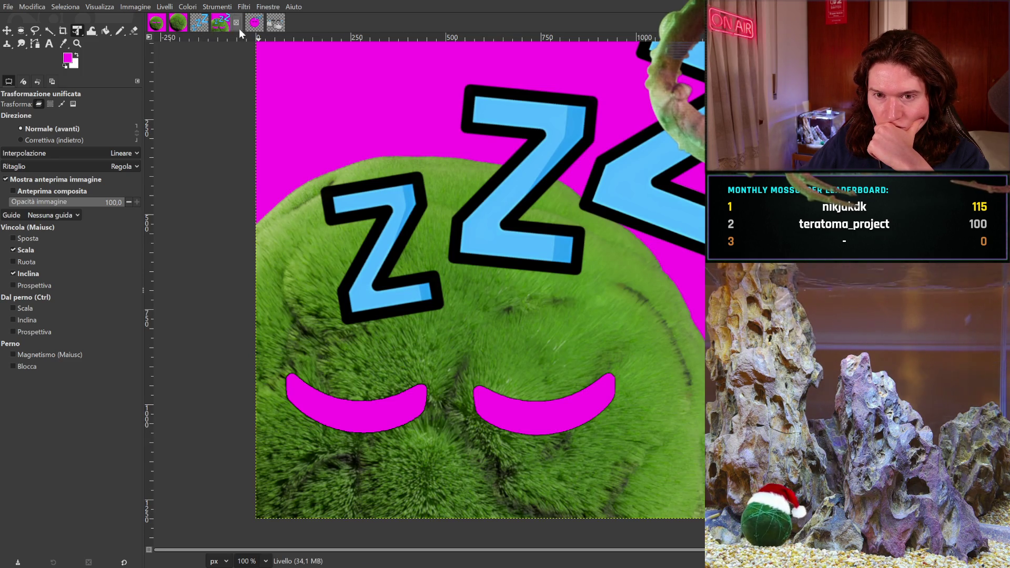
left_click(257, 30)
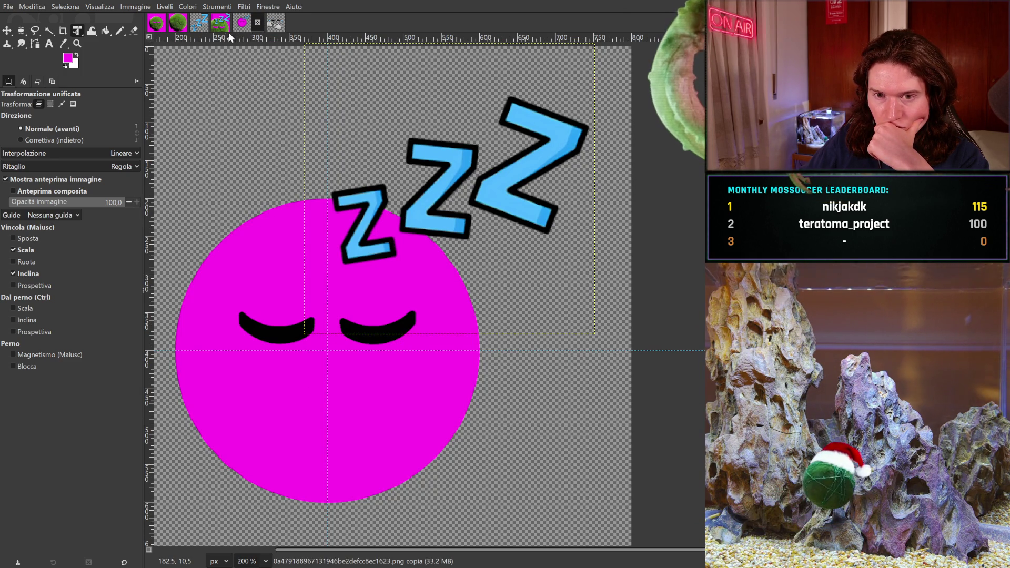
left_click(217, 26)
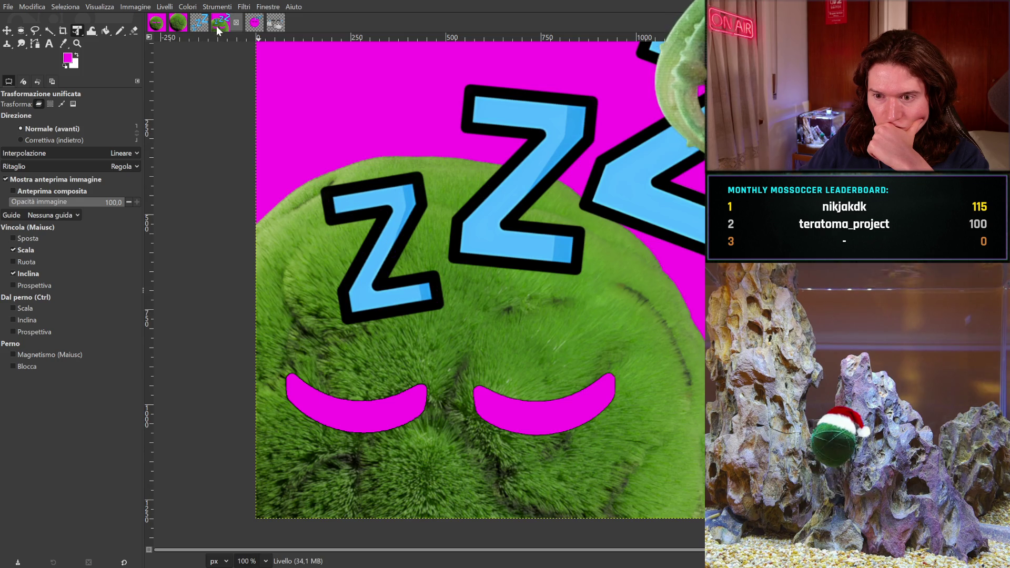
left_click(248, 27)
left_click(506, 188)
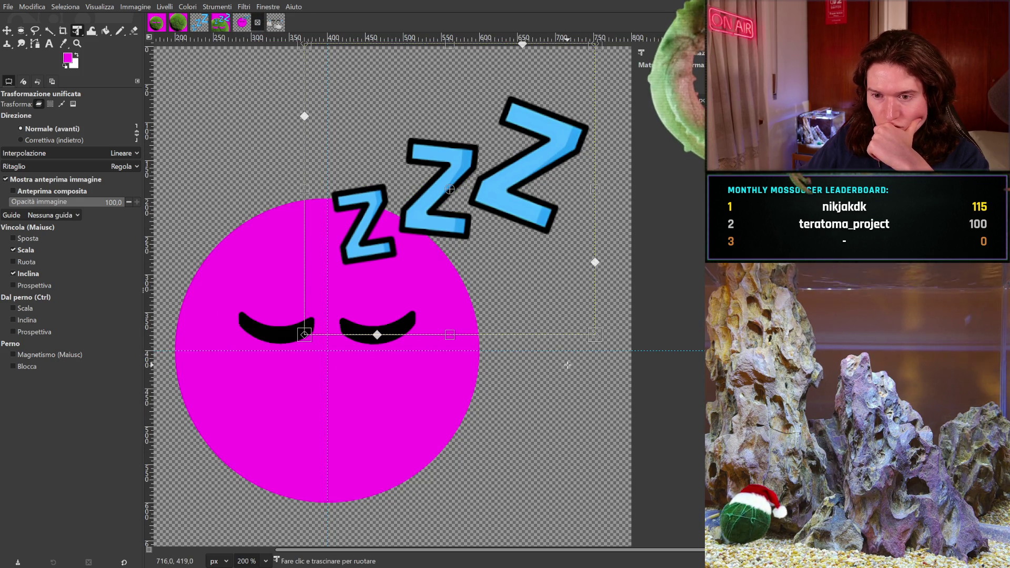
mouse_move(445, 233)
left_mouse_down()
mouse_move(452, 206)
mouse_move(429, 167)
mouse_move(413, 218)
mouse_move(432, 253)
mouse_move(431, 289)
mouse_move(426, 248)
mouse_move(445, 241)
mouse_move(426, 238)
mouse_move(451, 258)
left_mouse_up()
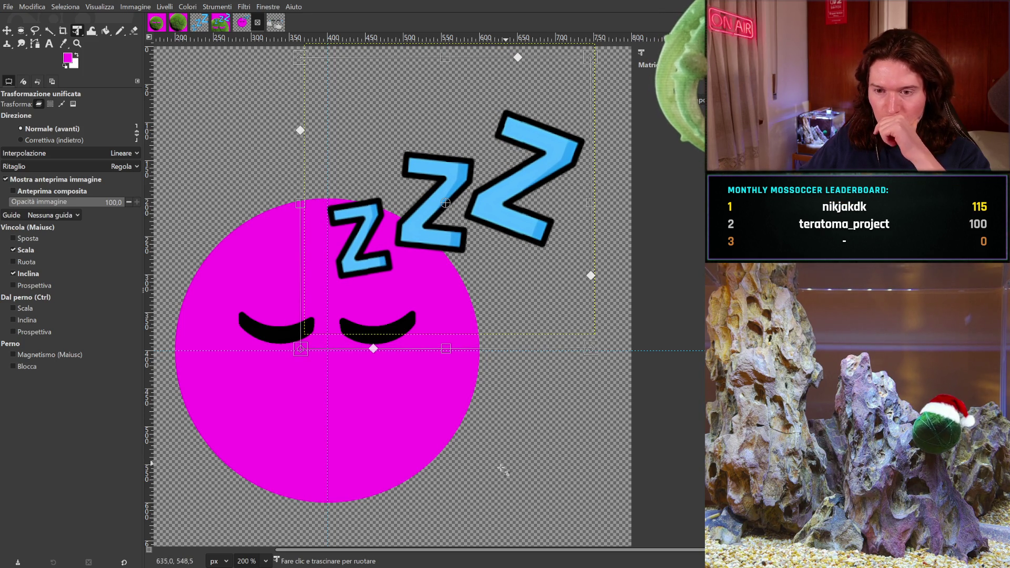
scroll(450, 452, "left", 3)
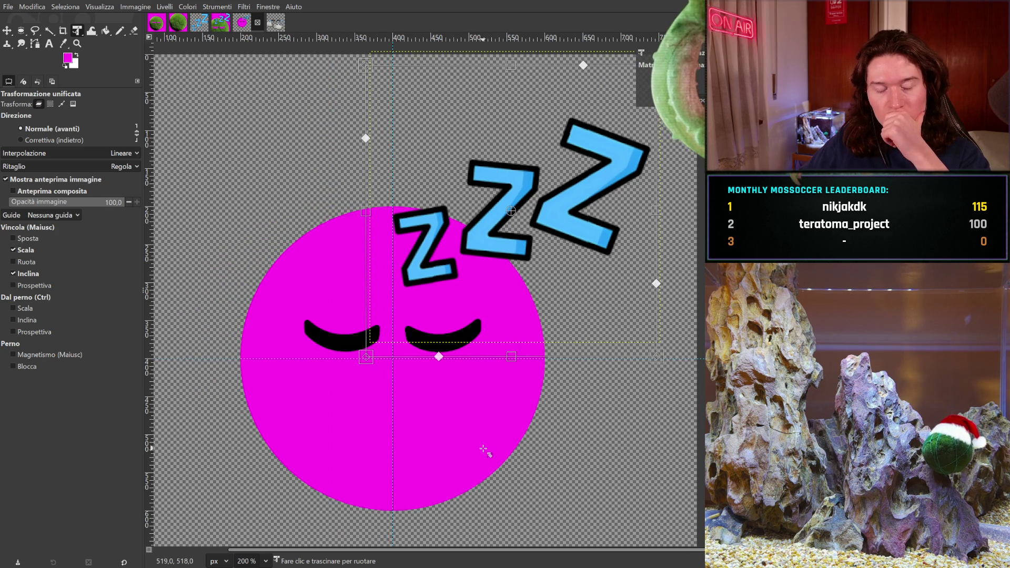
Try the Zzz further left, then move it back right over the face's top, checking the moss reference
left_click_drag(505, 257, 469, 259)
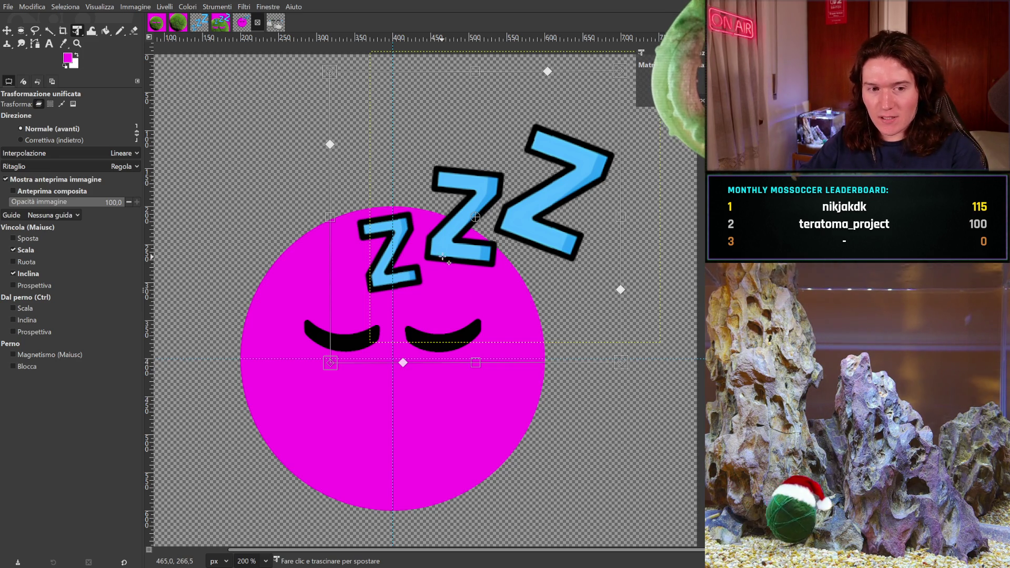
mouse_move(440, 257)
left_mouse_down()
mouse_move(488, 246)
mouse_move(483, 253)
left_mouse_up()
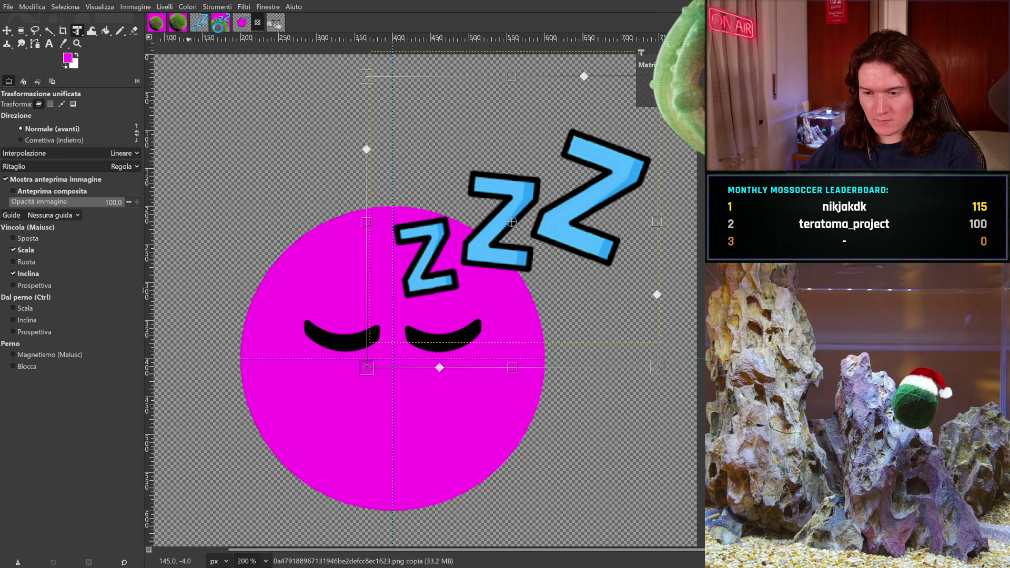
left_click(219, 26)
left_click(257, 30)
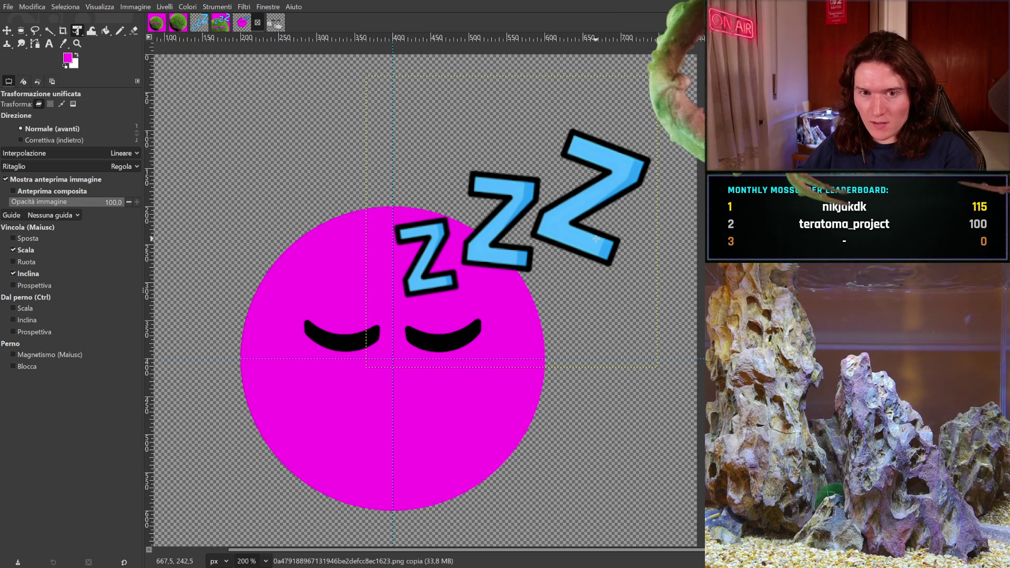
left_click(618, 255)
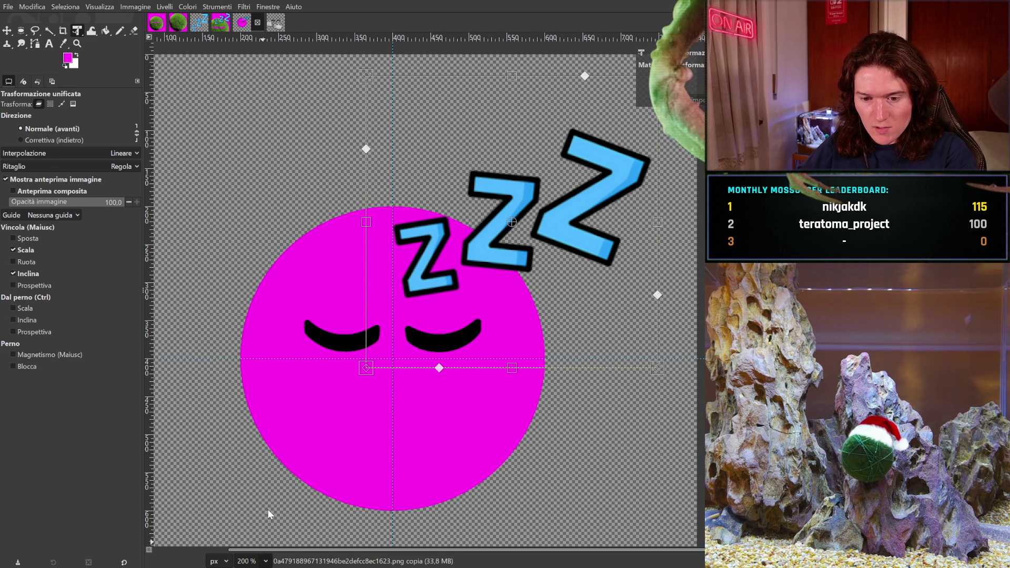
scroll(267, 513, "down", 4)
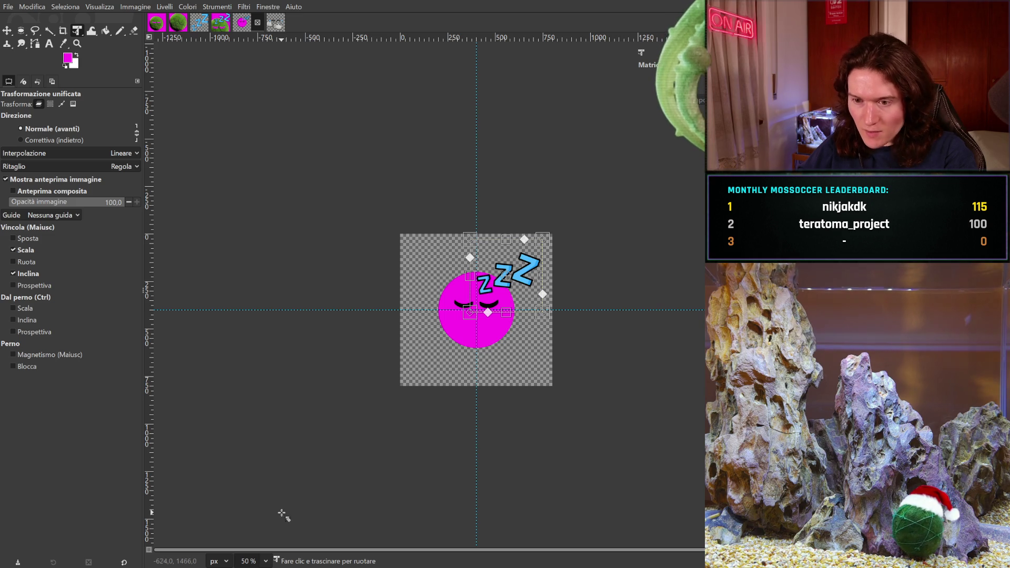
Fine-tune the Zzz to rest just above the face's top right edge and apply the transform
mouse_move(503, 286)
left_mouse_down()
mouse_move(481, 280)
mouse_move(491, 283)
left_mouse_up()
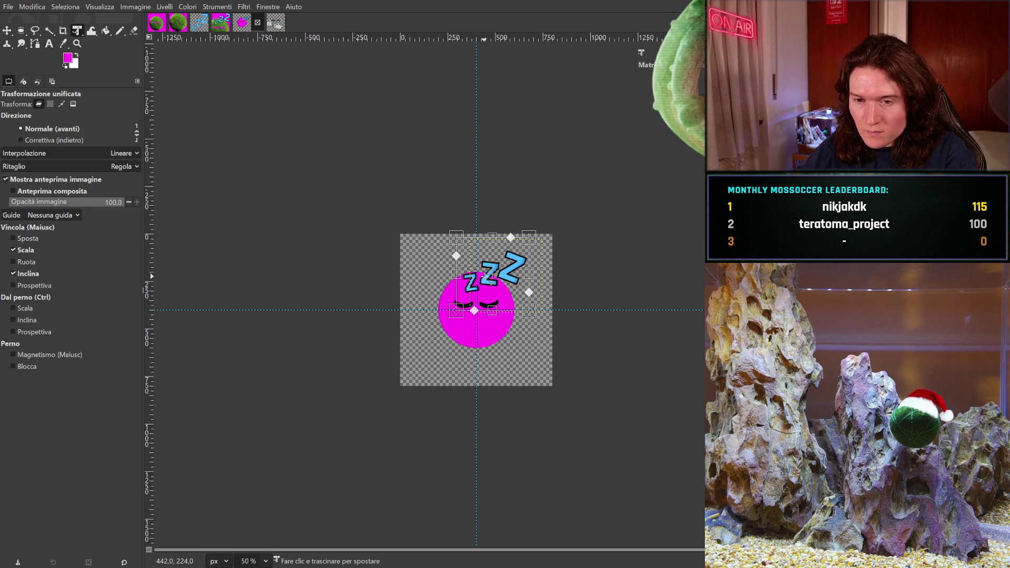
left_click_drag(491, 282, 493, 284)
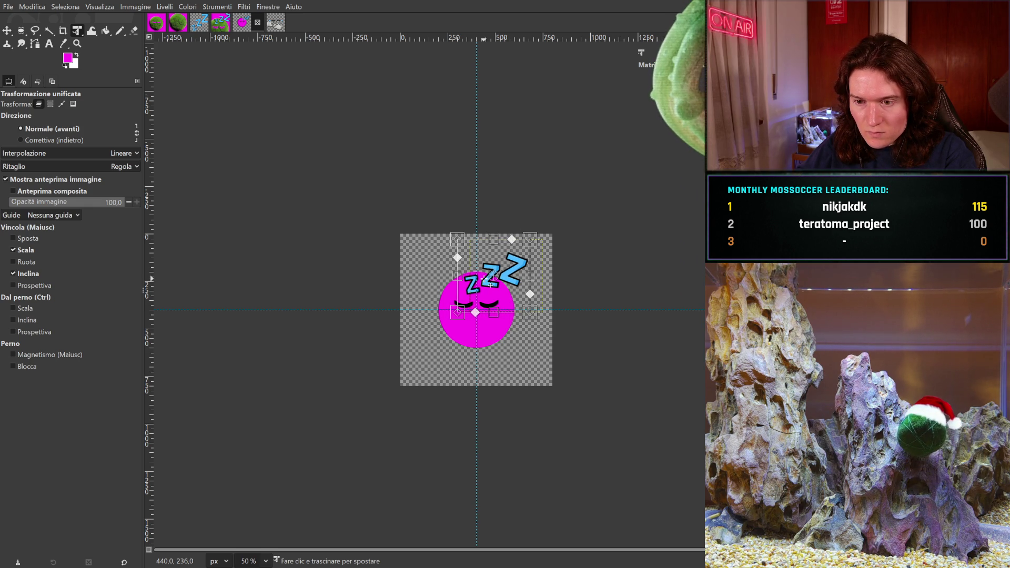
mouse_move(491, 285)
left_mouse_down()
mouse_move(508, 285)
mouse_move(487, 285)
left_mouse_up()
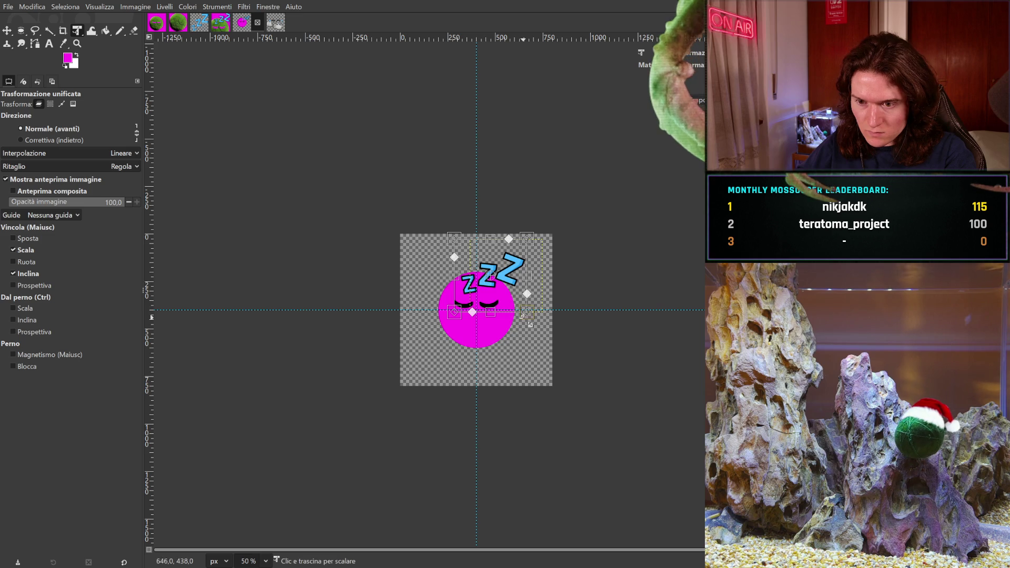
mouse_move(493, 291)
left_mouse_down()
mouse_move(528, 289)
mouse_move(538, 329)
mouse_move(523, 288)
mouse_move(487, 291)
mouse_move(498, 285)
left_mouse_up()
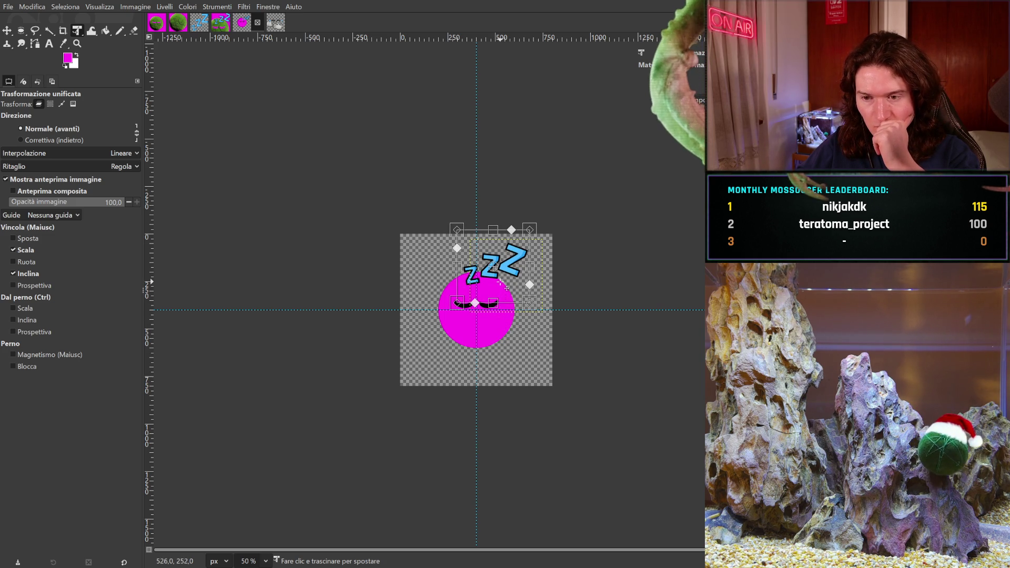
left_click_drag(499, 285, 498, 283)
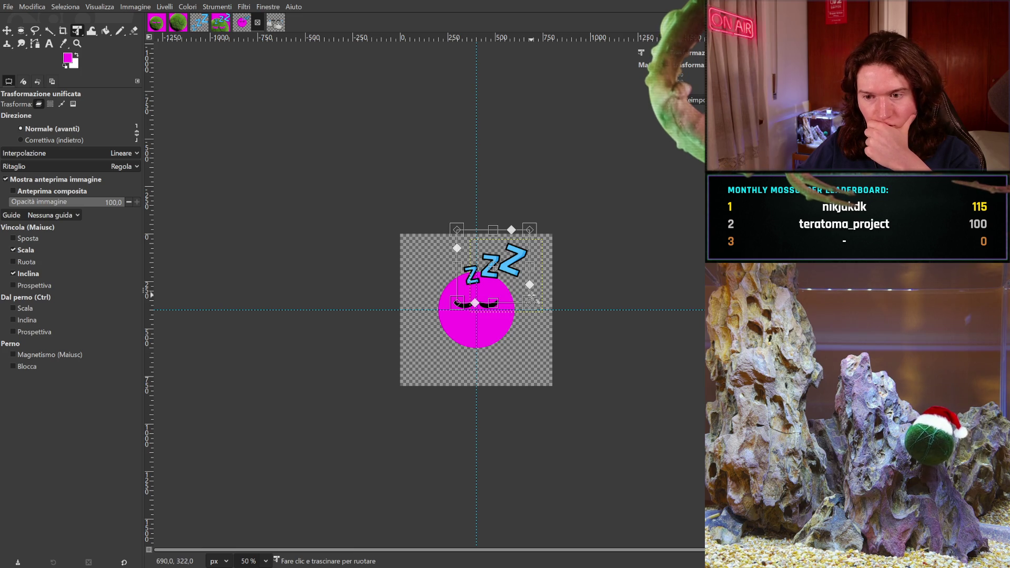
mouse_move(493, 273)
left_mouse_down()
mouse_move(496, 307)
mouse_move(485, 282)
mouse_move(496, 283)
left_mouse_up()
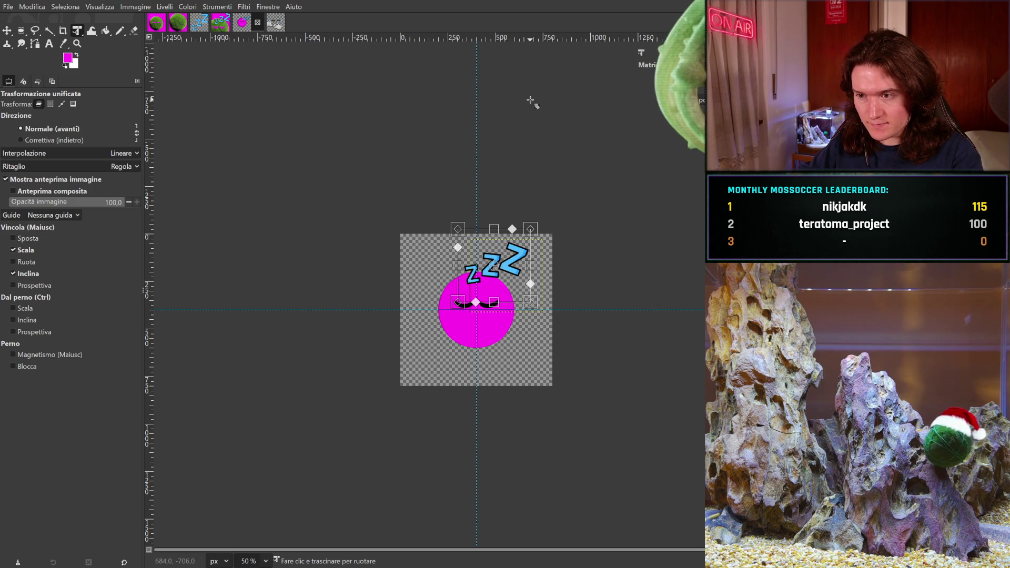
key("Return")
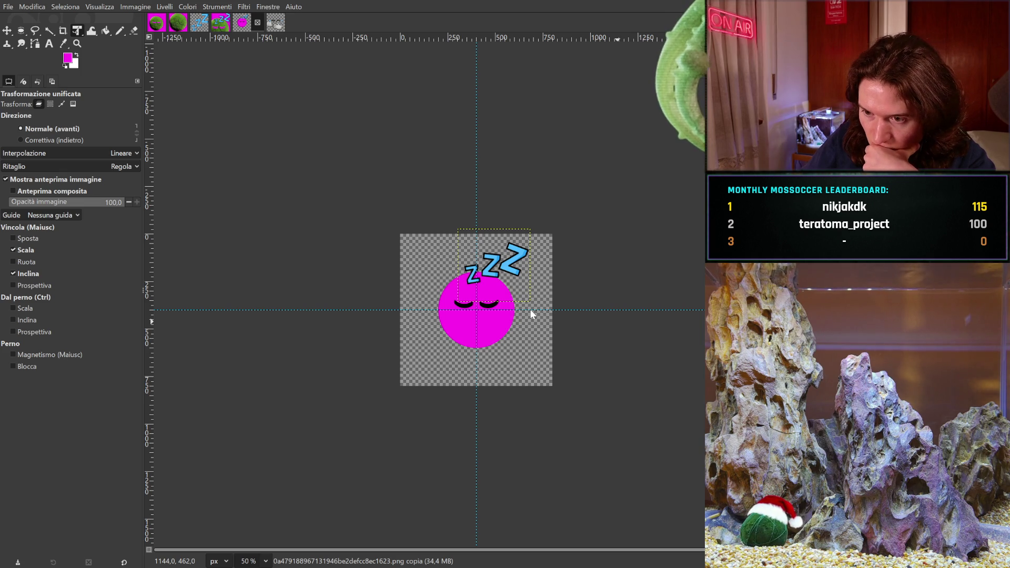
Crop the canvas to its content, then make the pink circle layer active
key("ctrl+z")
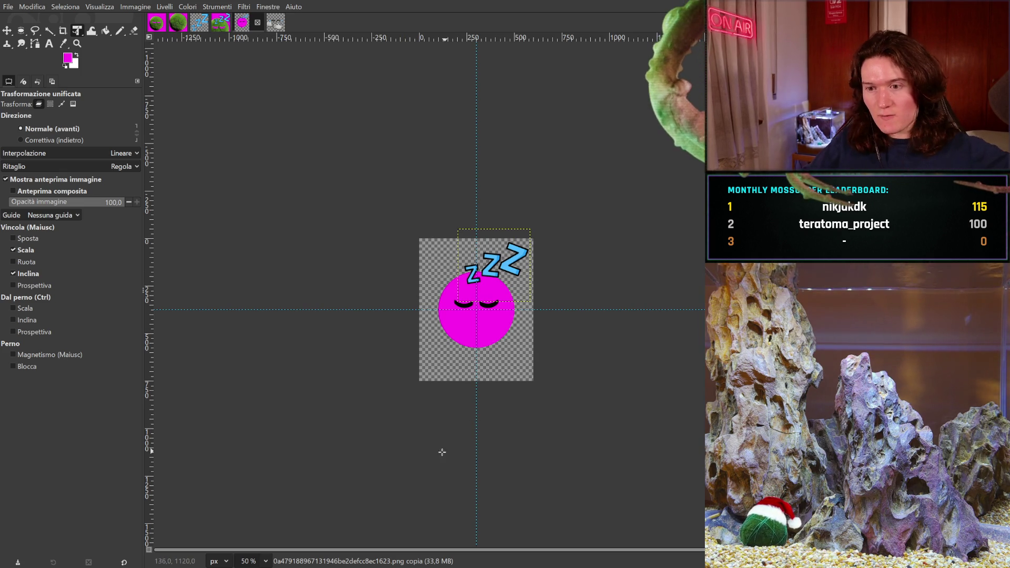
left_click(619, 456)
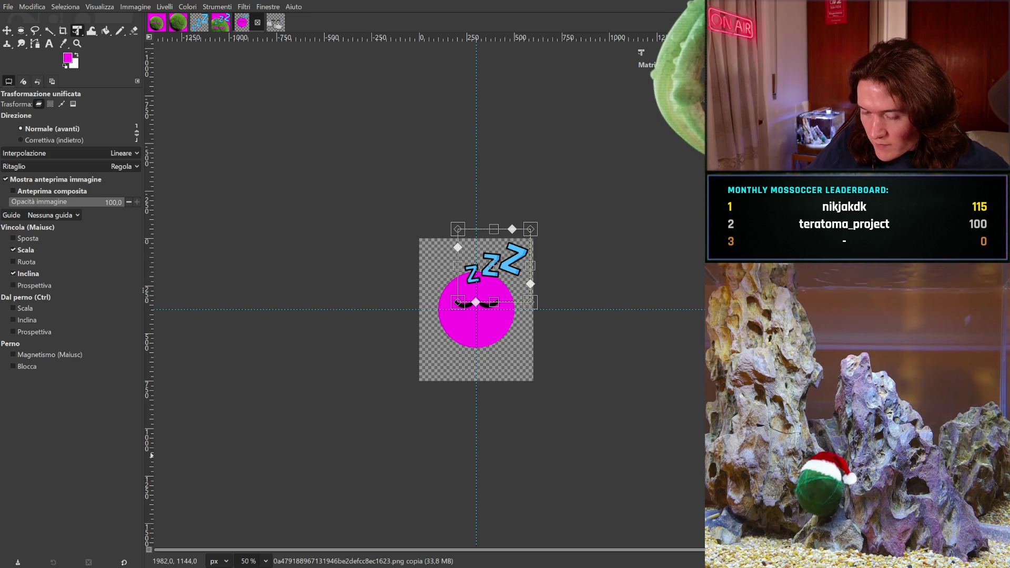
key("Page_Down")
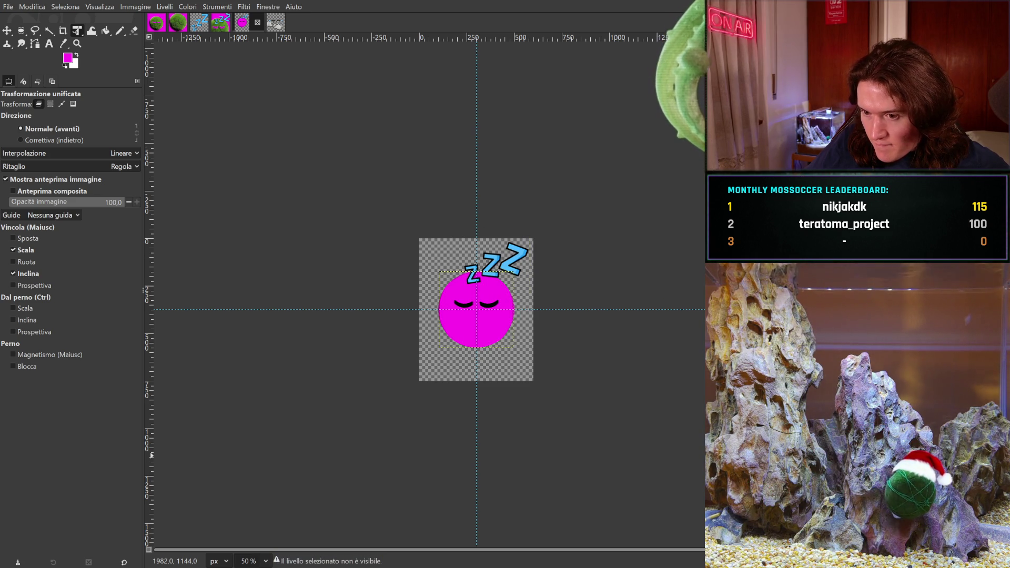
key("Page_Down")
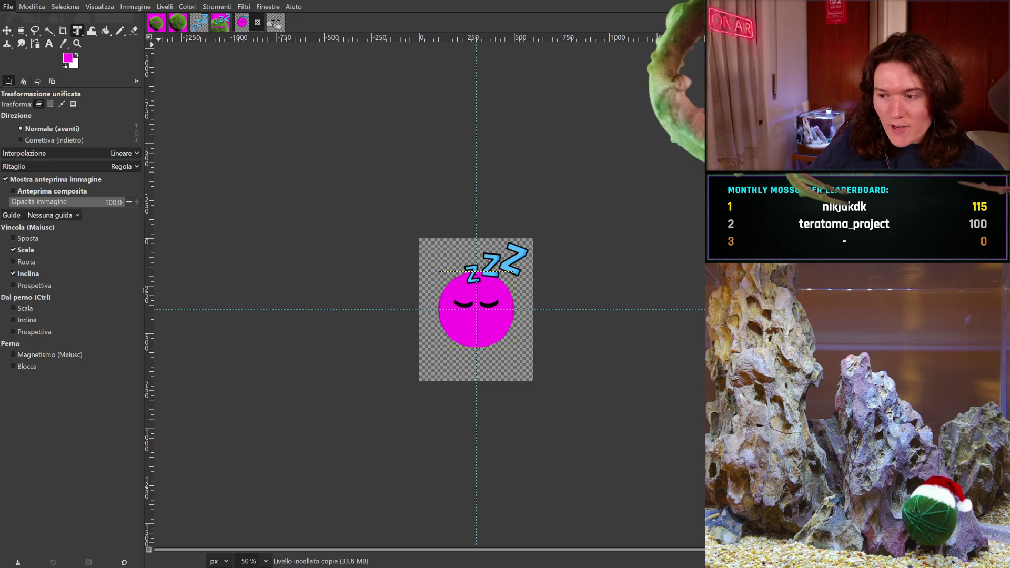
Delete the pink circle to leave transparency and clear the selection
key("Delete")
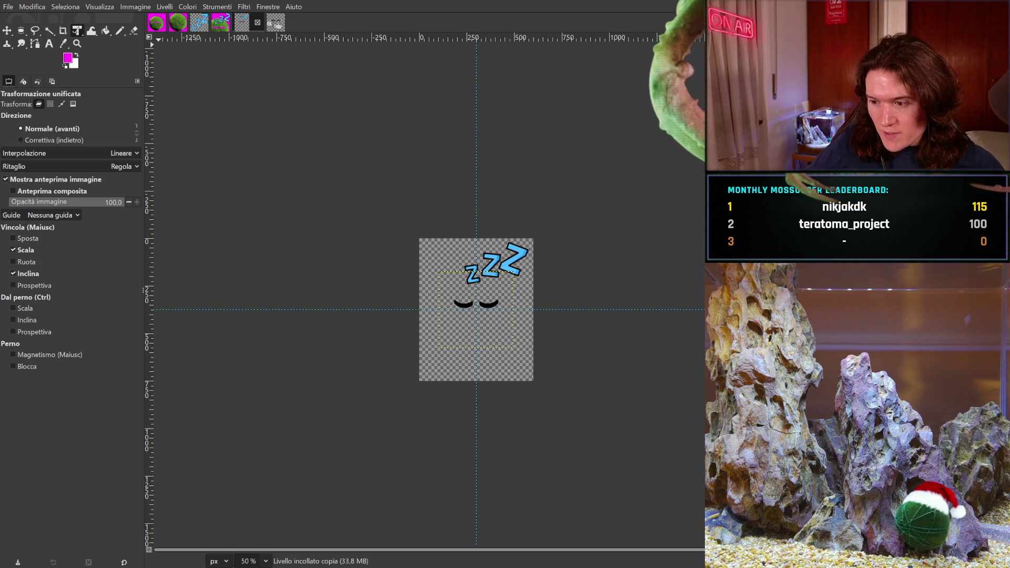
left_click(408, 435)
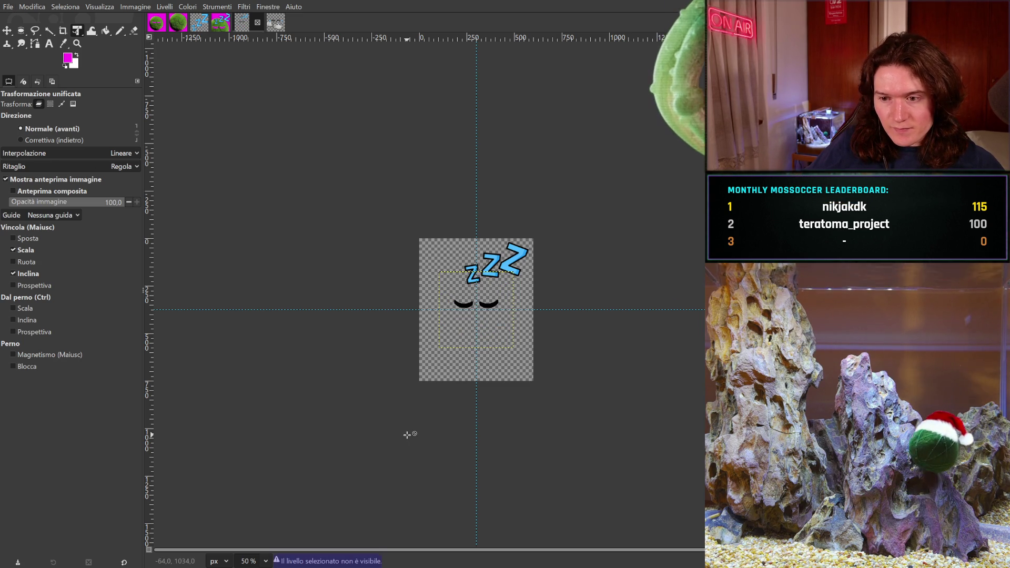
left_click(71, 7)
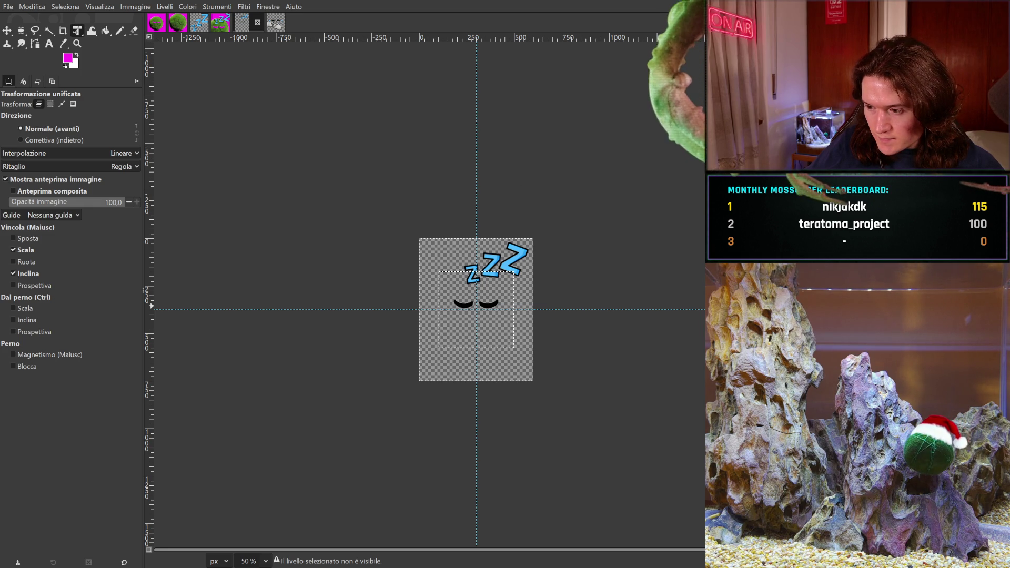
left_click(477, 304)
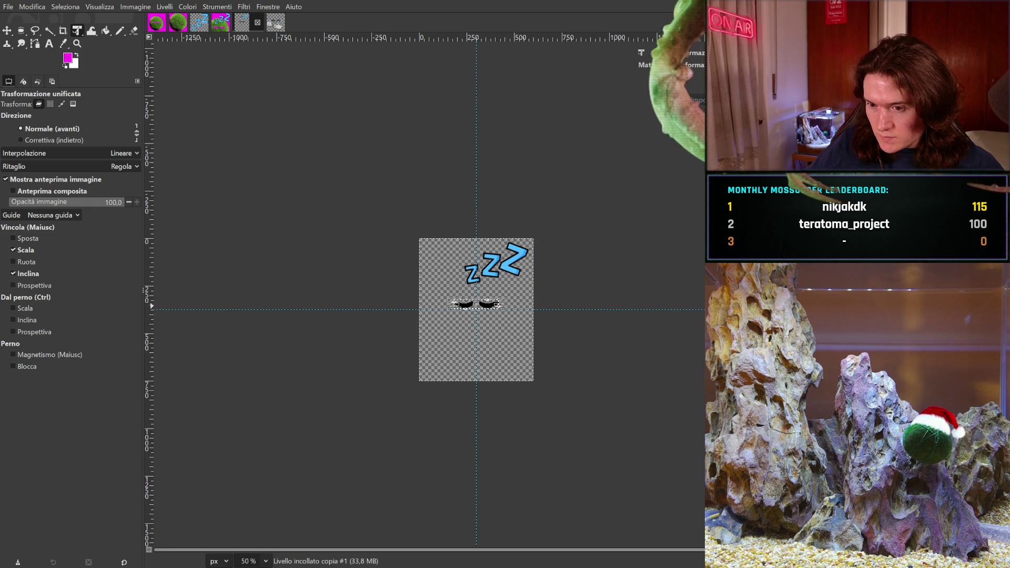
left_click(476, 304)
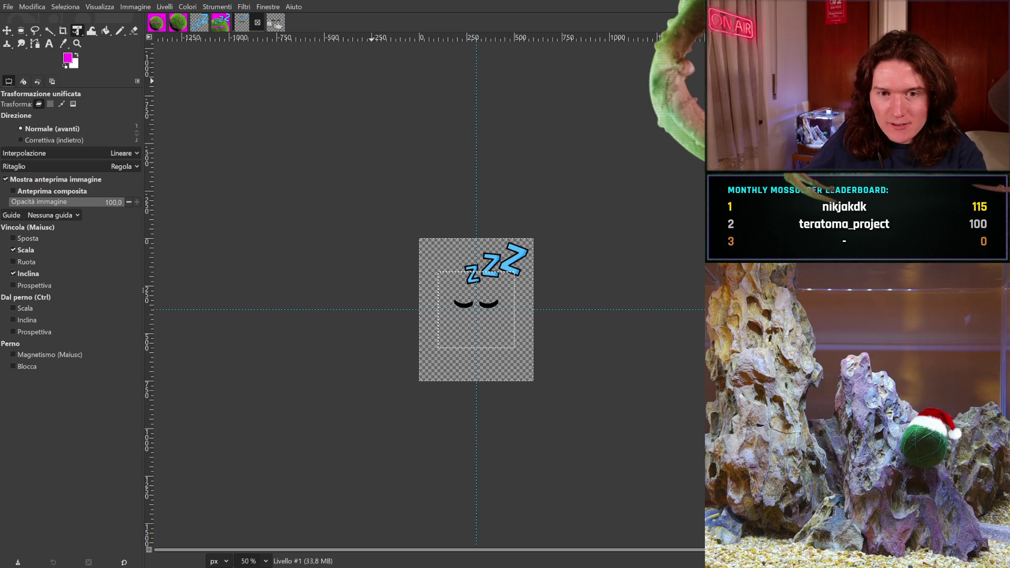
Export the emote as terato4Mossleep.png in the emotes folder
key("ctrl+e")
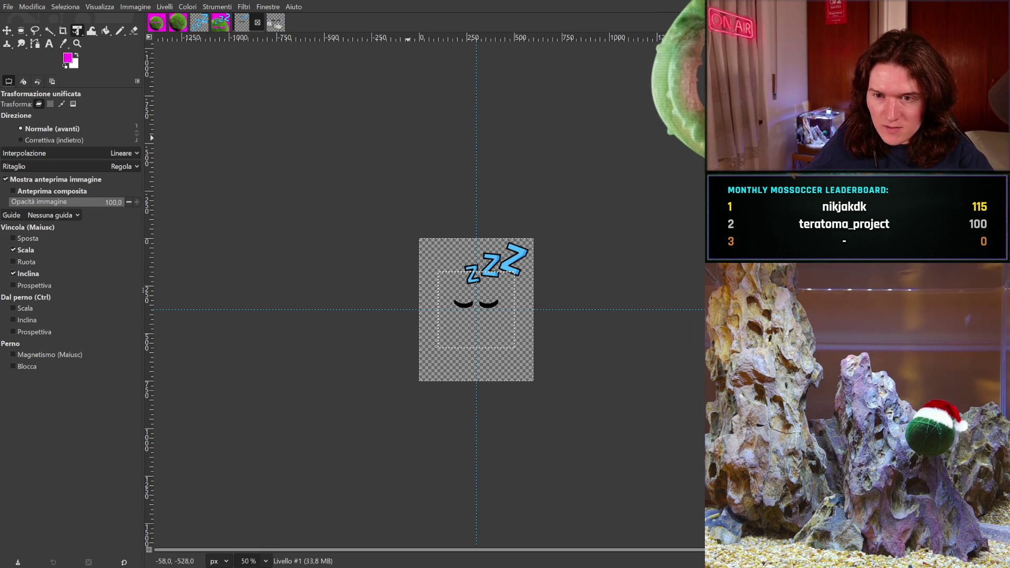
key("ctrl+e")
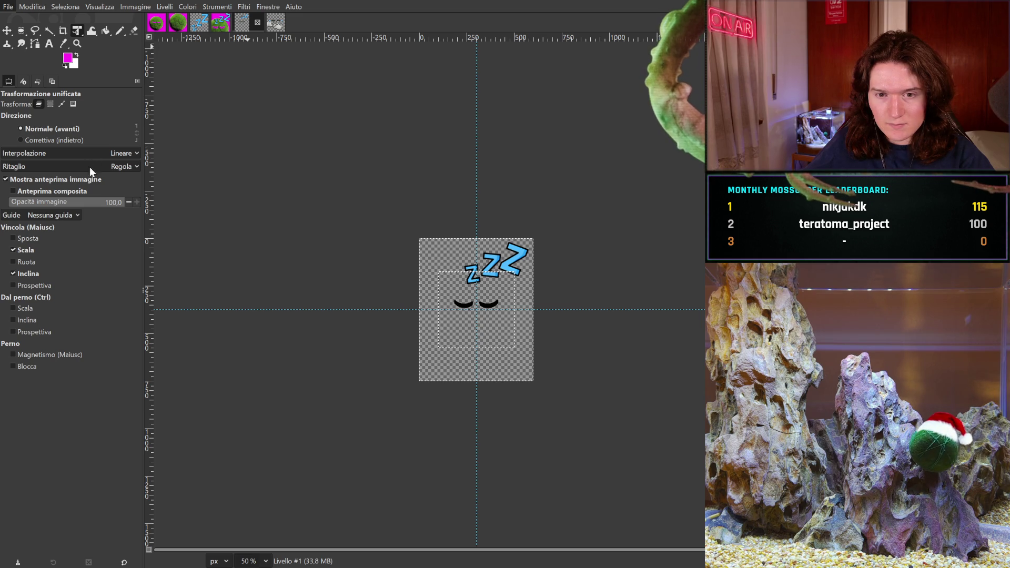
left_click(157, 24)
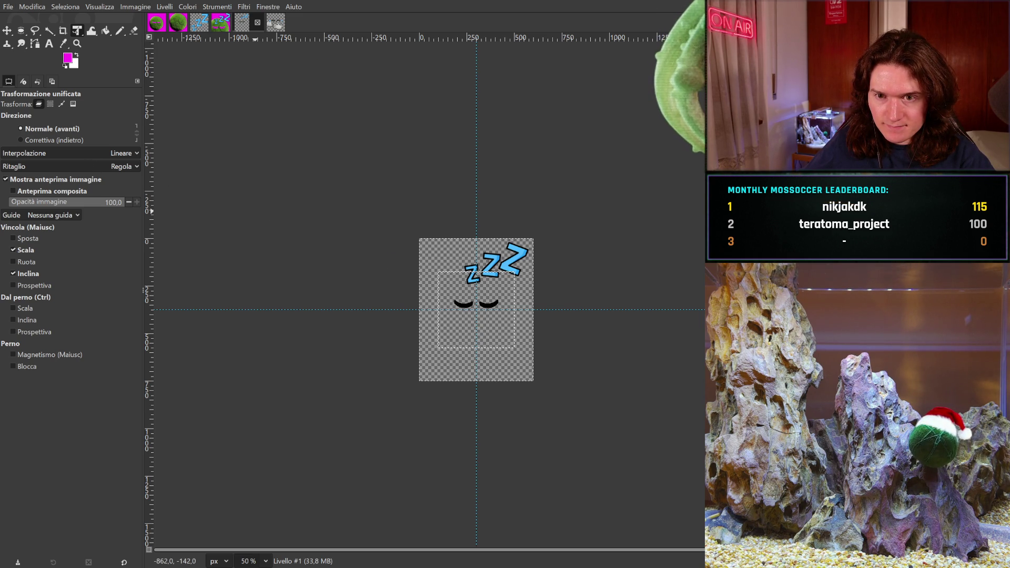
key("ctrl+e")
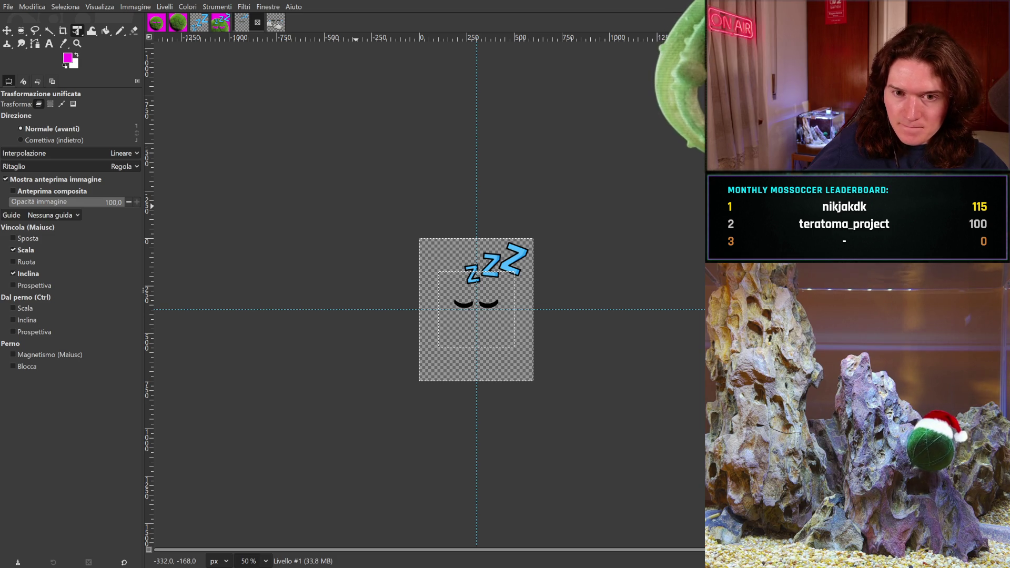
key("ctrl+e")
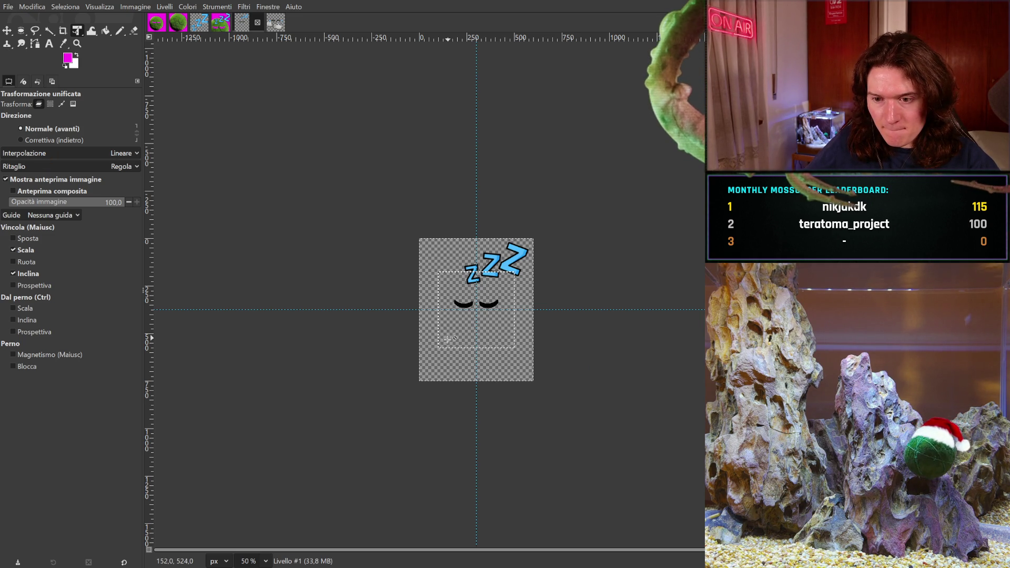
Overwrite terato4Mossleep.png with the finished emote
key("ctrl+e")
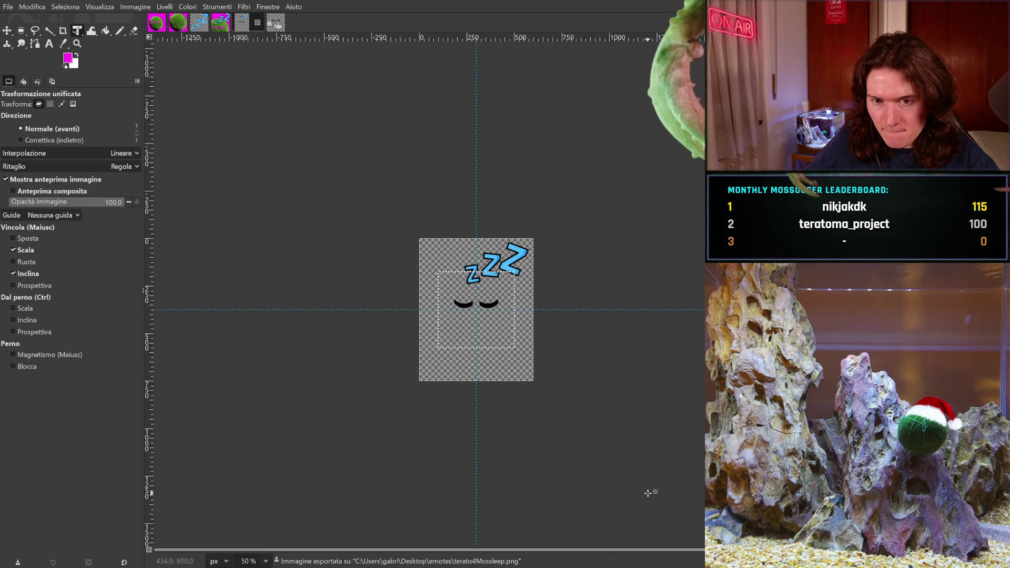
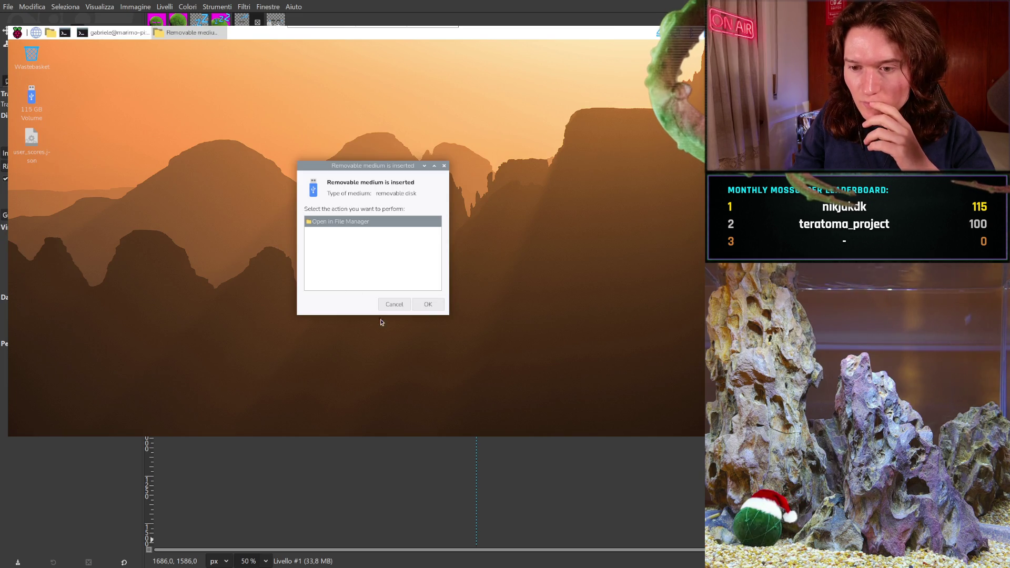
Open the 115 GB Volume and browse its skin images, including terato4Mosslove.png and christmas.png
left_click(428, 305)
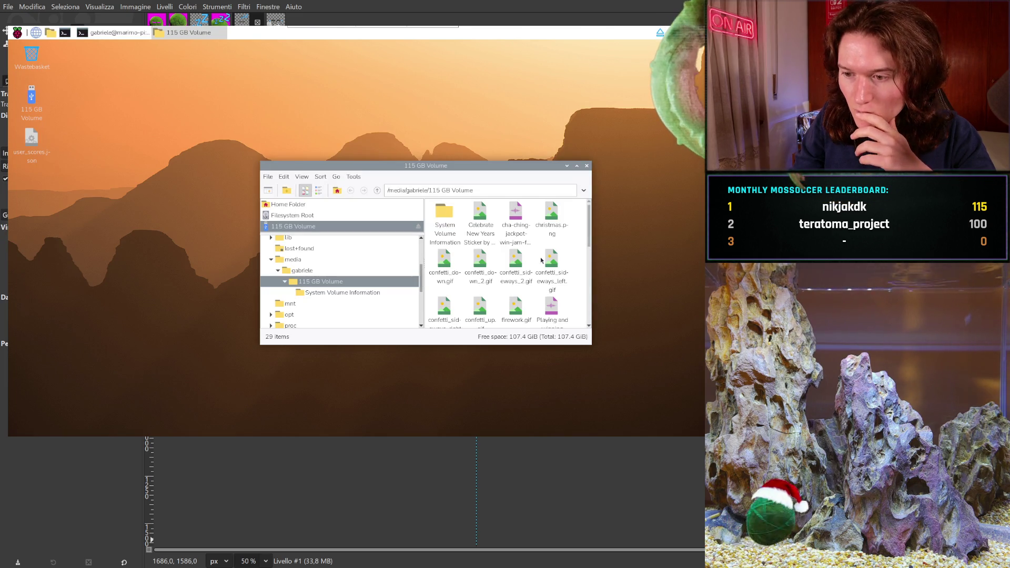
scroll(541, 260, "down", 5)
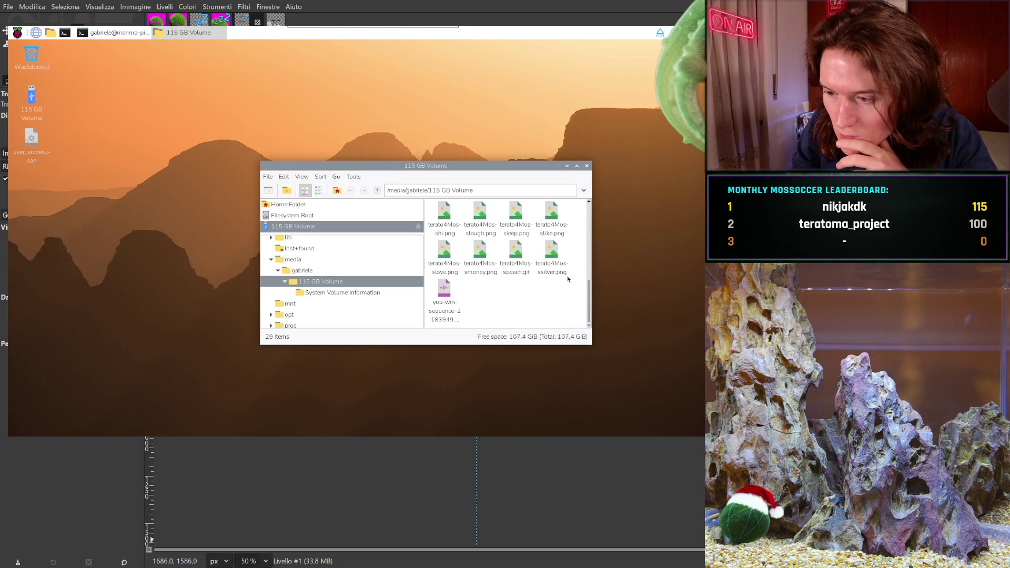
left_click(453, 249)
scroll(548, 248, "up", 1)
scroll(548, 247, "up", 5)
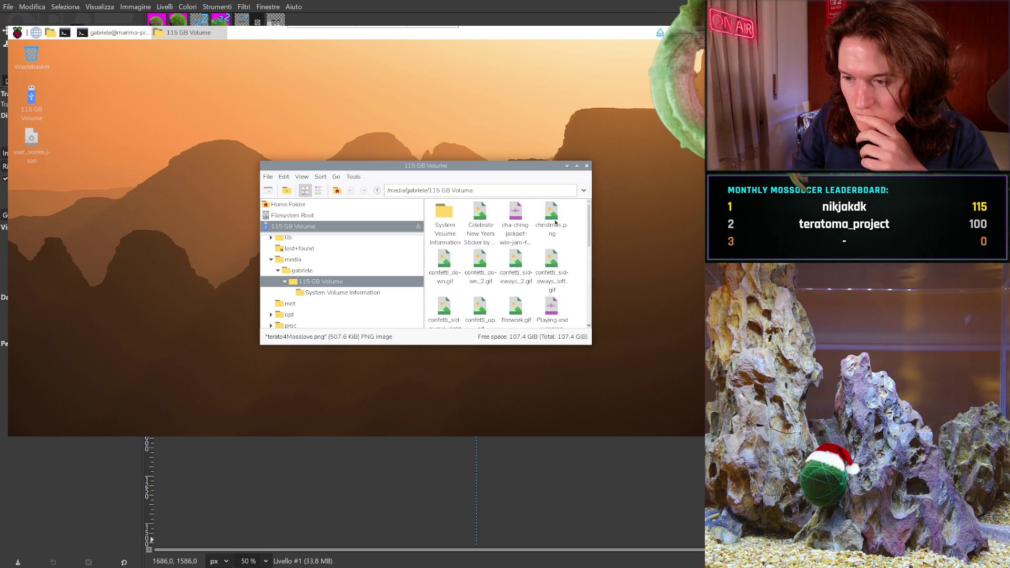
left_click(554, 227)
scroll(558, 266, "down", 1)
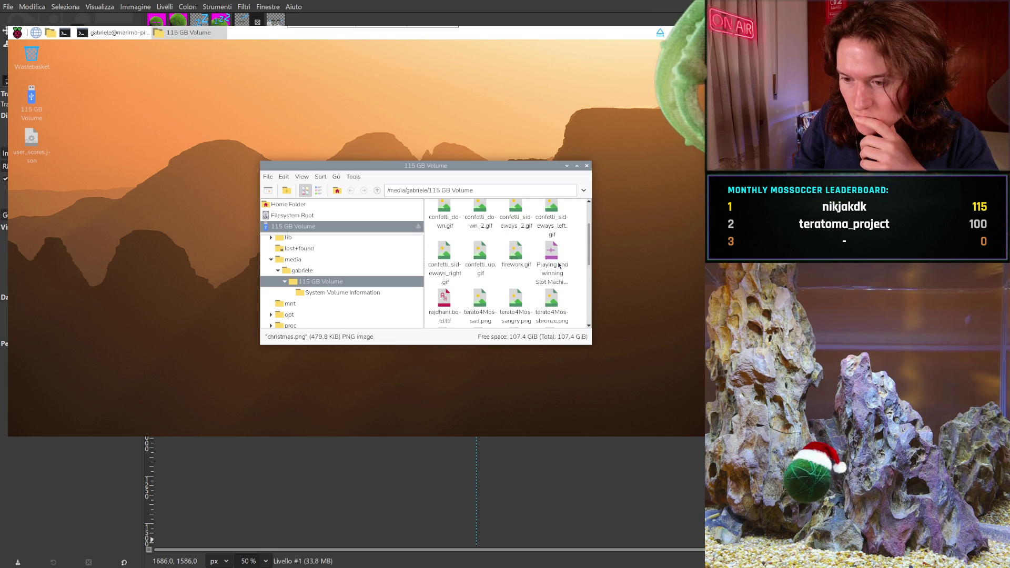
scroll(559, 265, "down", 4)
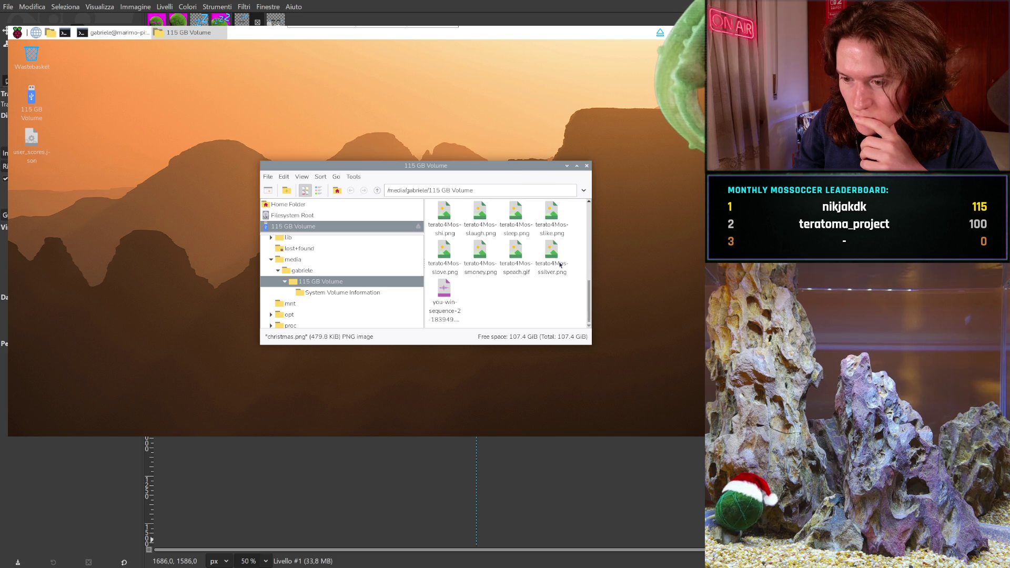
Preview terato4Mossleep.png, close the viewer, and open a second file manager at home
left_click(510, 221)
double_click(510, 221)
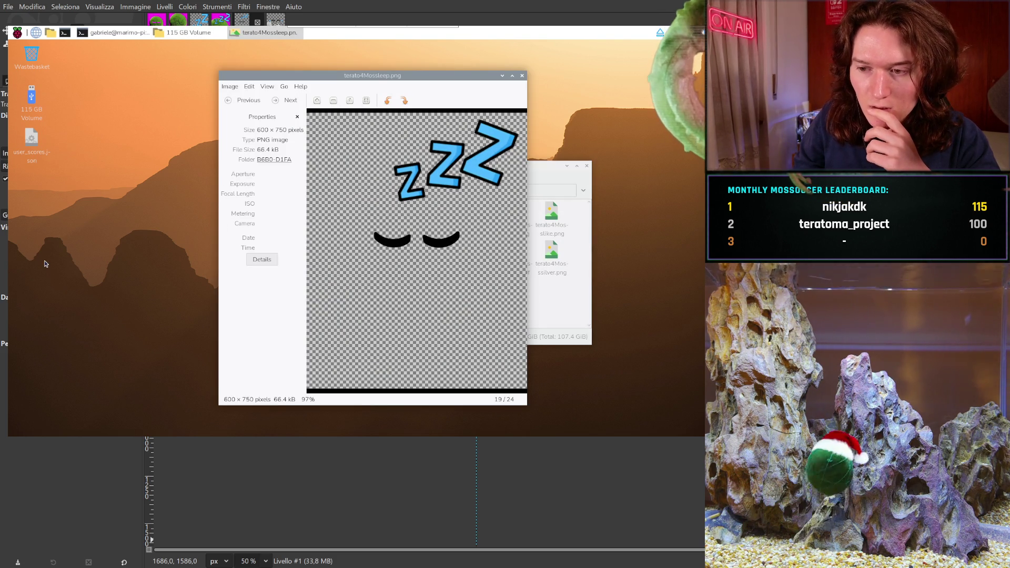
left_click(522, 75)
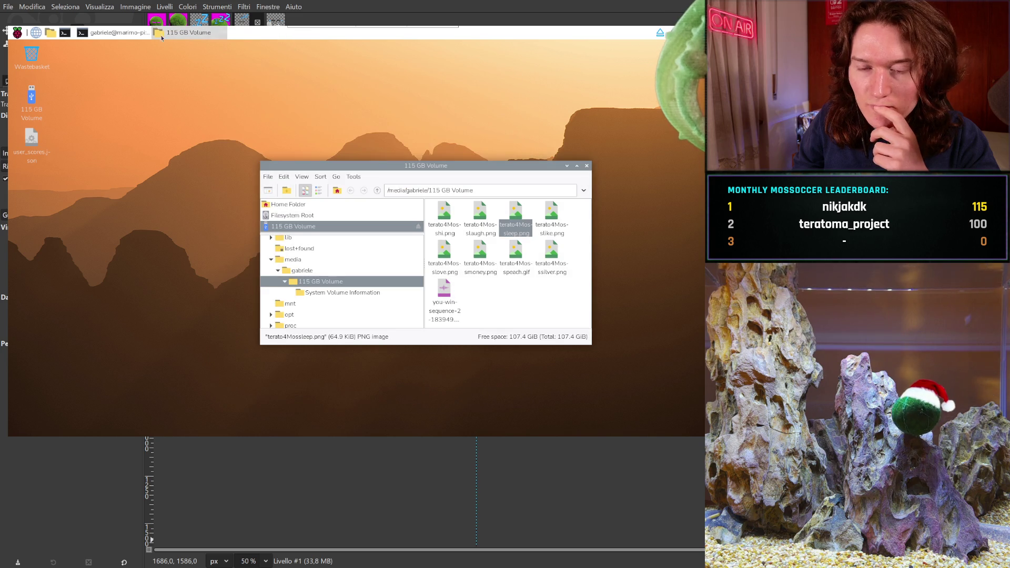
left_click(51, 34)
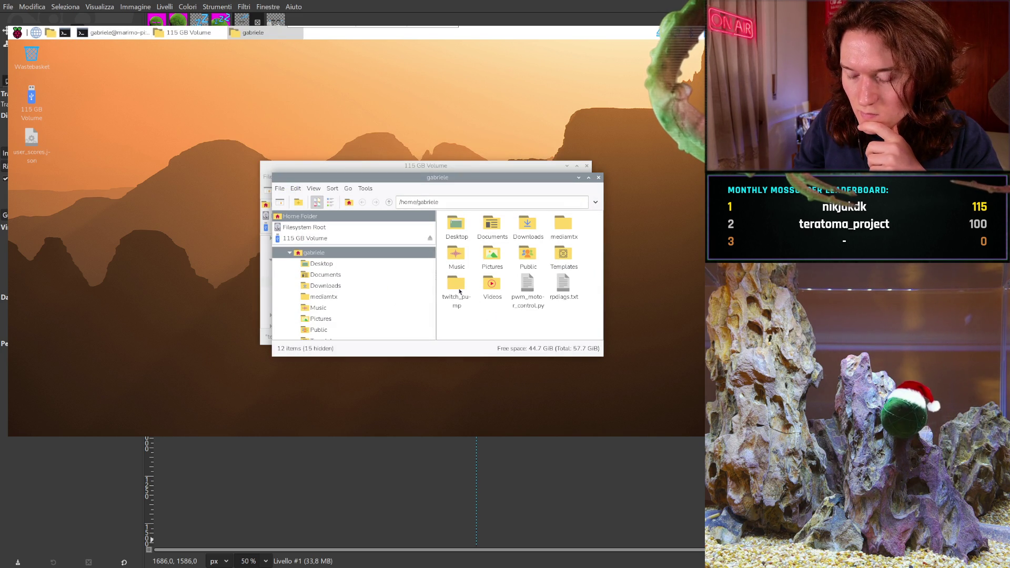
Copy terato4Mossleep.png from the drive into ~/twitch_pump/Skins
left_click(467, 170)
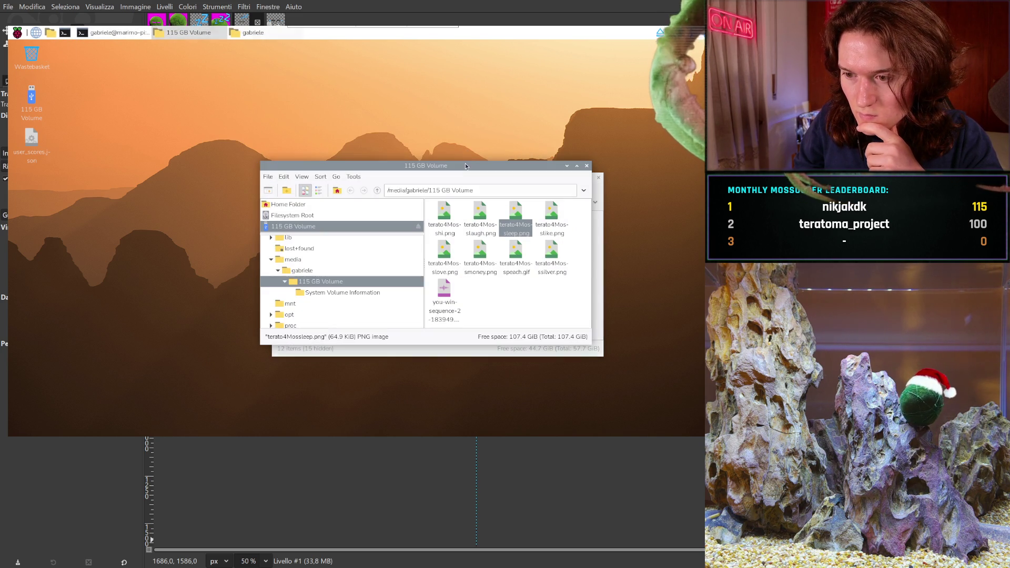
right_click(517, 221)
left_click(540, 306)
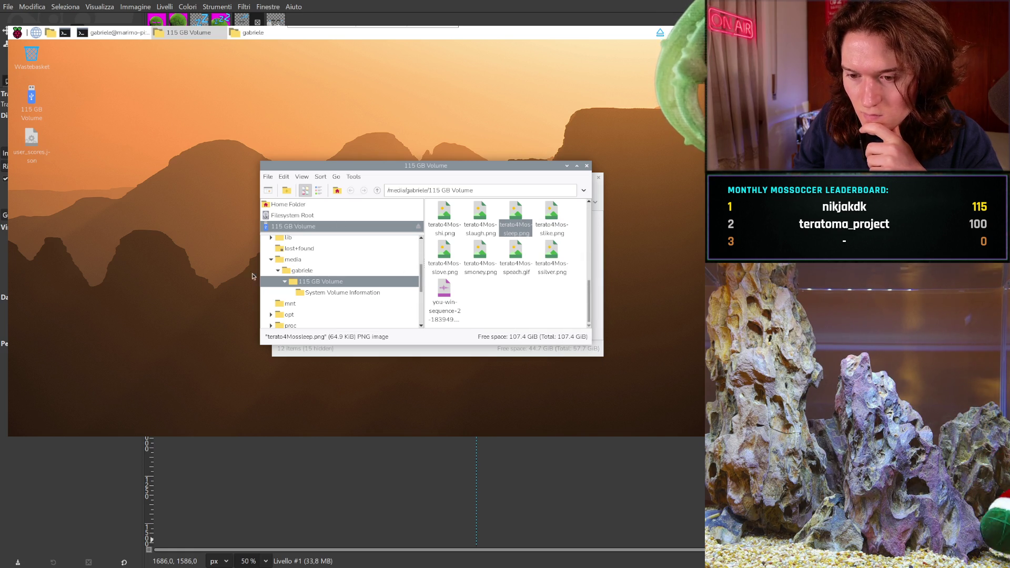
left_click(338, 192)
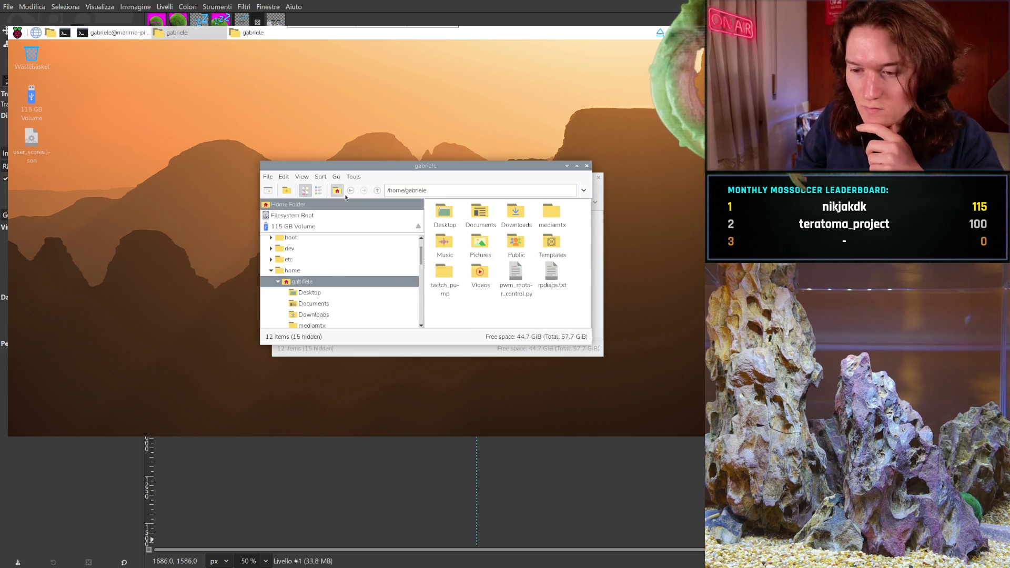
double_click(445, 276)
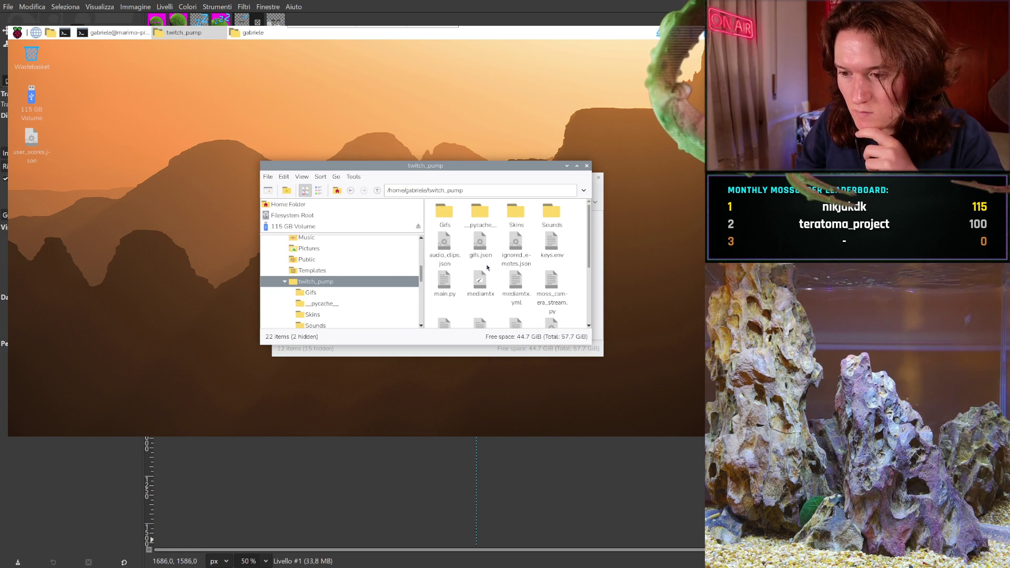
double_click(512, 227)
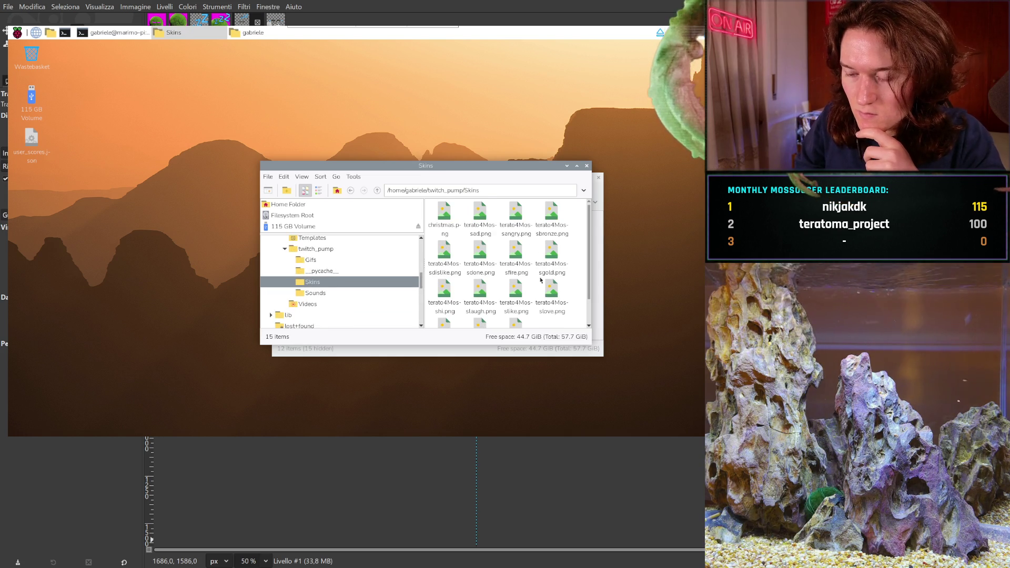
scroll(539, 284, "down", 2)
right_click(570, 318)
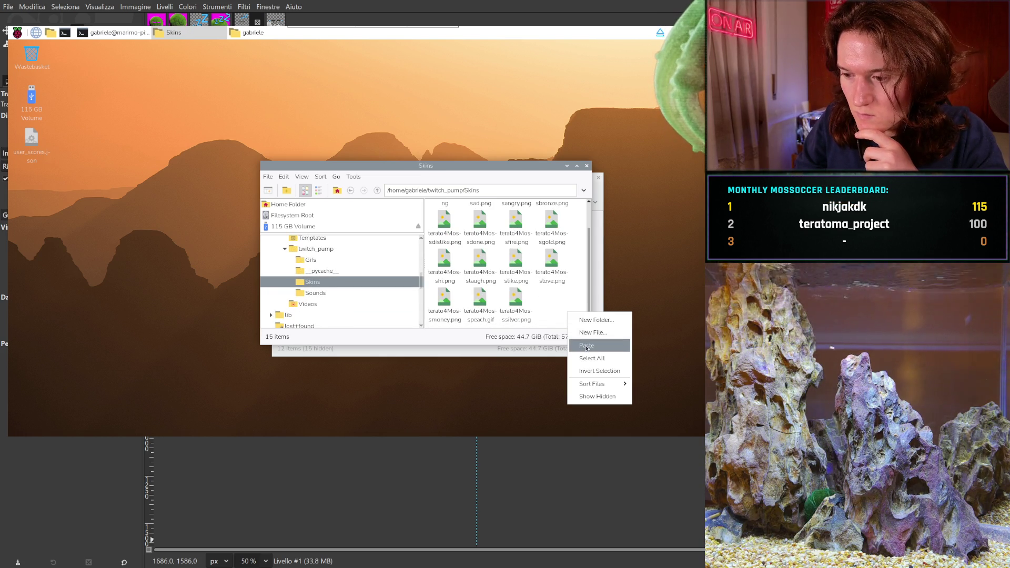
left_click(580, 343)
Open ~/twitch_pump/skins.json in the text editor
scroll(513, 257, "up", 2)
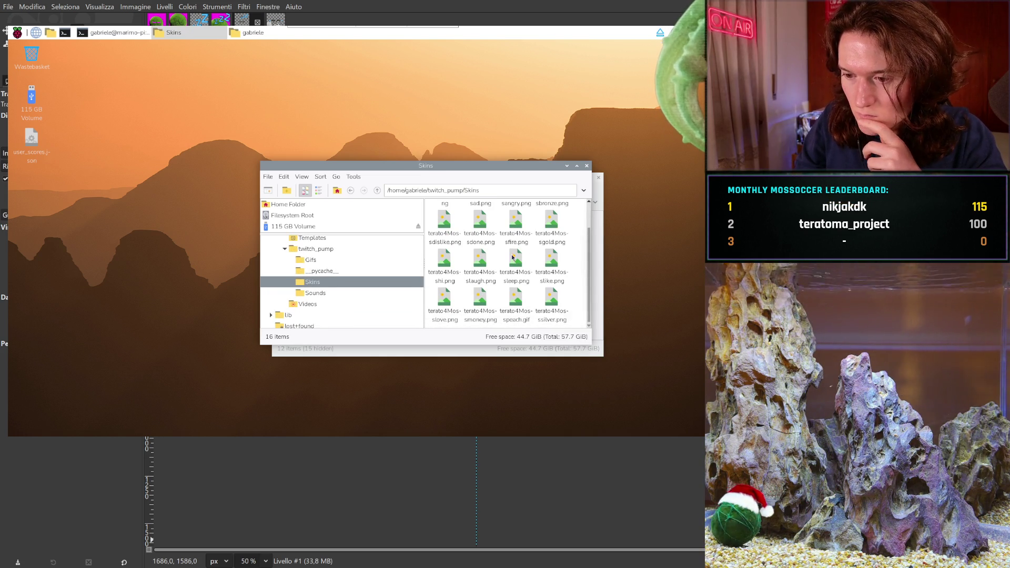
left_click(600, 189)
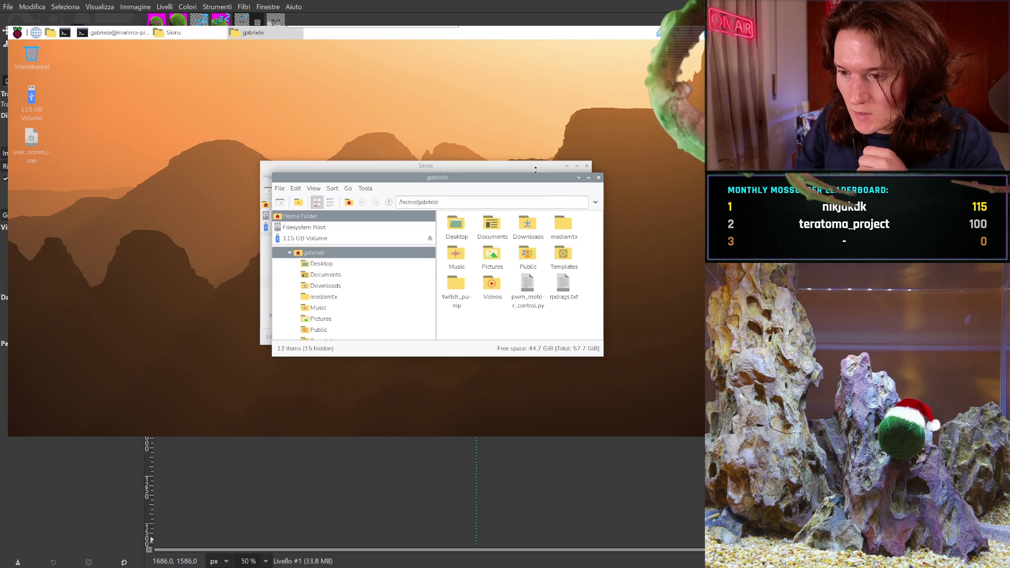
double_click(456, 290)
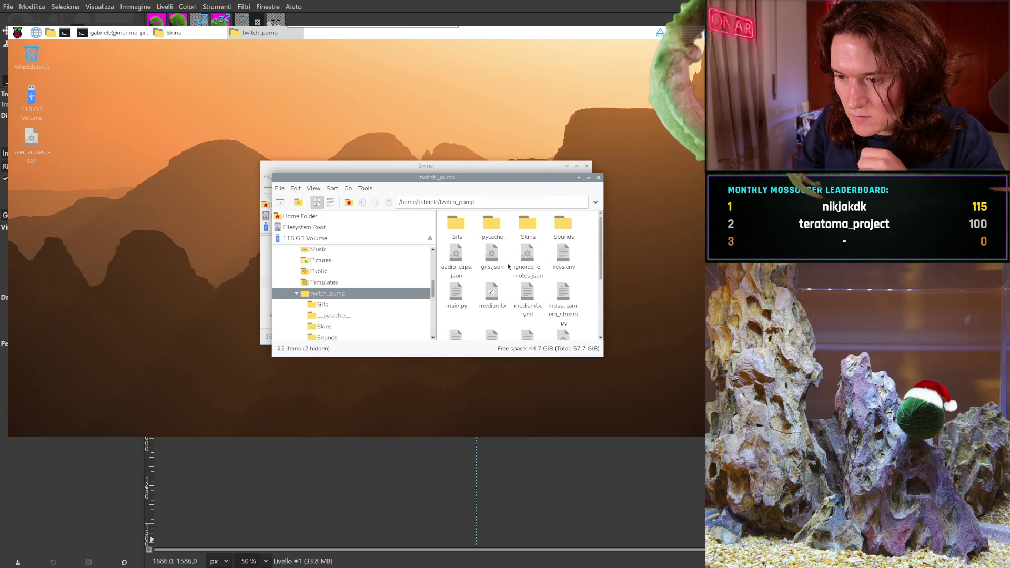
scroll(531, 265, "down", 2)
left_click(526, 274)
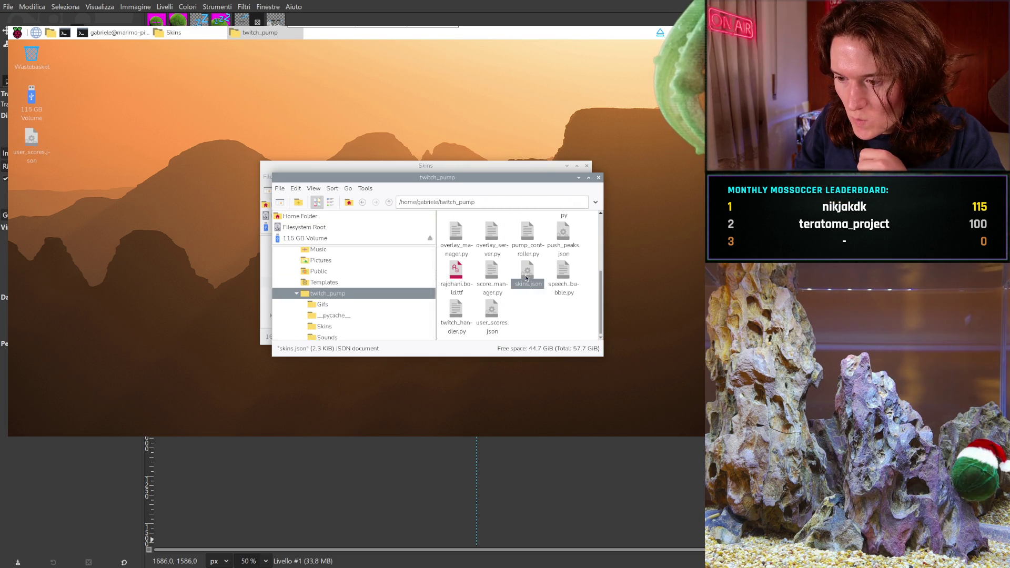
double_click(525, 277)
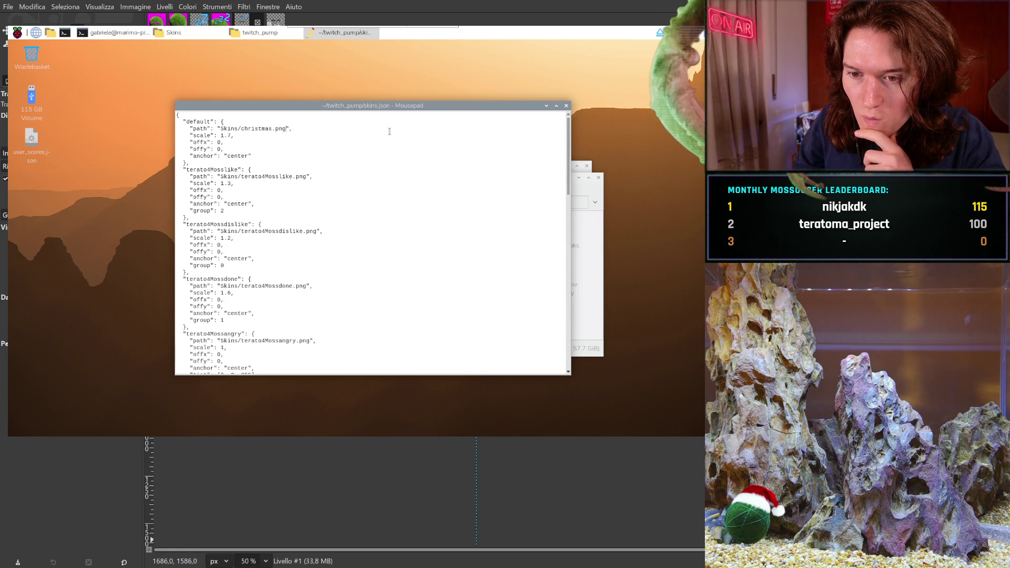
Trim the default entry's image path and 1.7 scale, adding a blank line after the block
key("BackSpace")
key("BackSpace")
key("BackSpace")
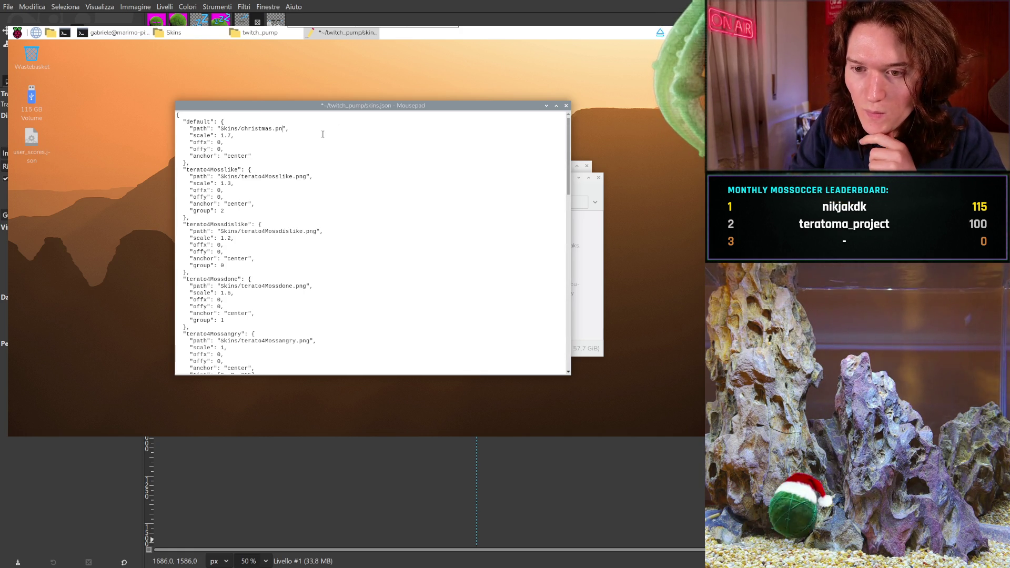
key("BackSpace")
key("BackSpace")
key("BackSpace")
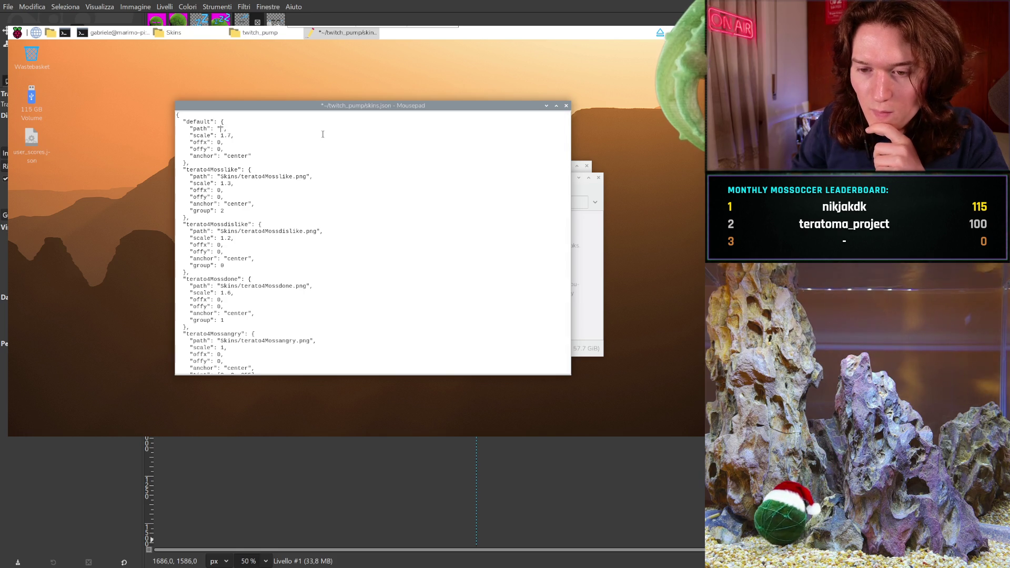
key("Down")
key("Right")
key("Right")
key("Right")
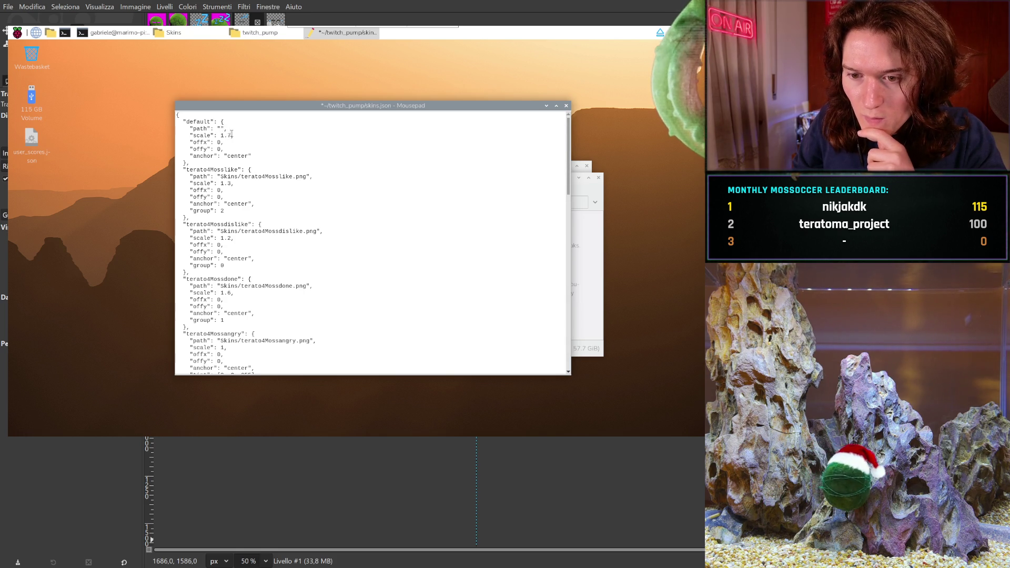
key("BackSpace")
key("BackSpace")
key("BackSpace")
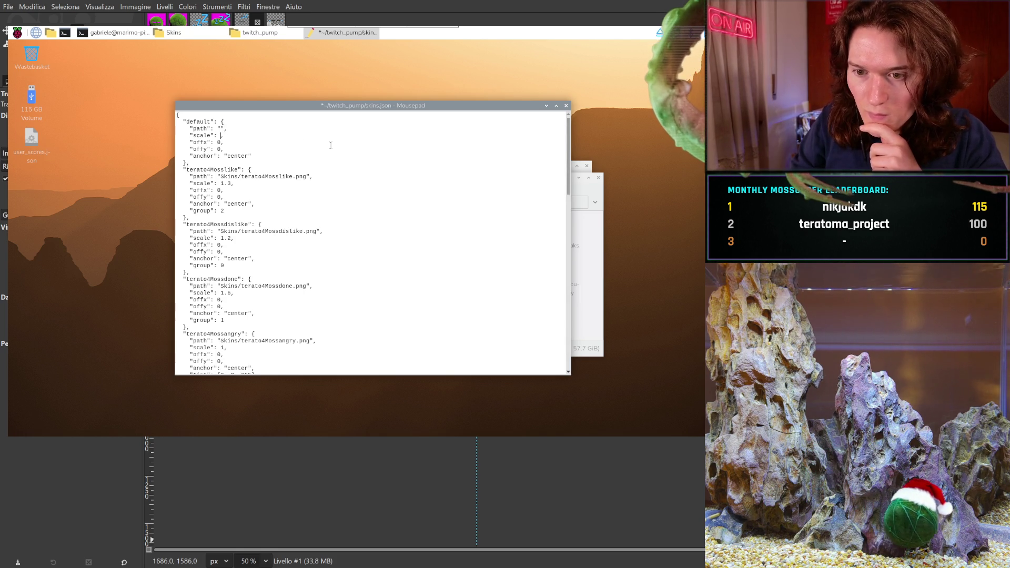
type("1")
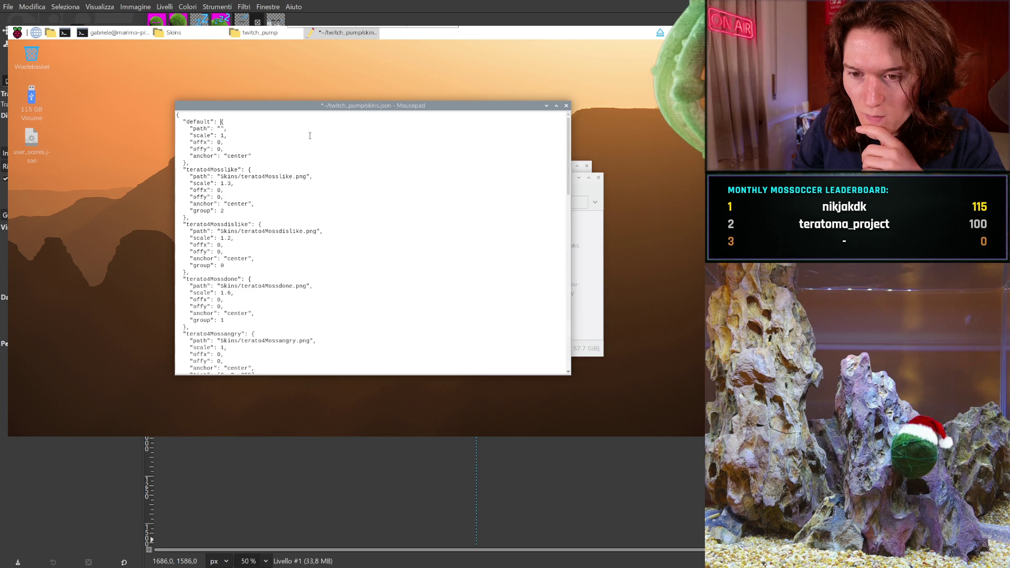
type("thing")
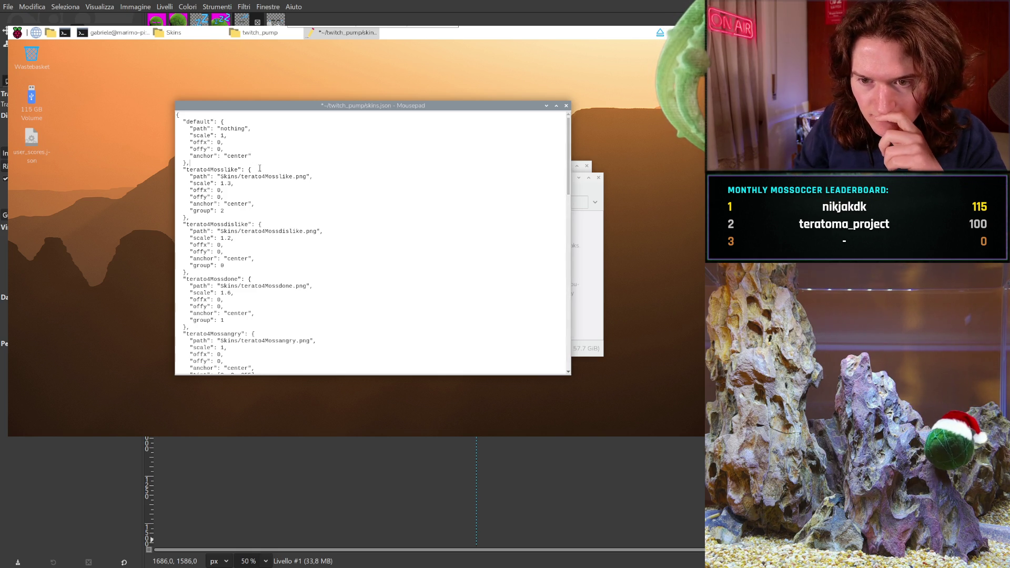
key("Return")
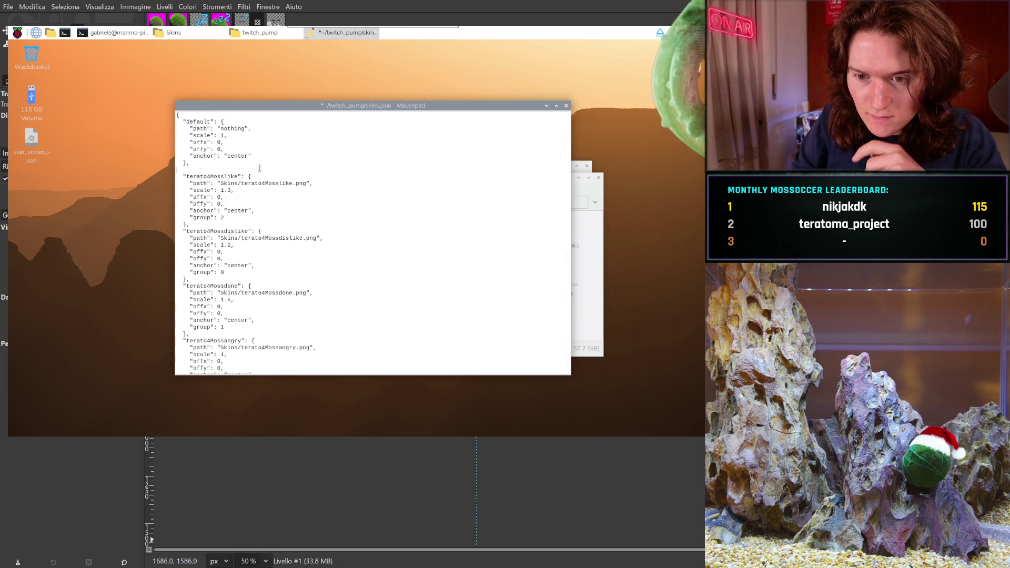
Paste a copy of the default block, undo the edits, and start renaming the default key
left_click_drag(260, 165, 166, 124)
key("ctrl+c")
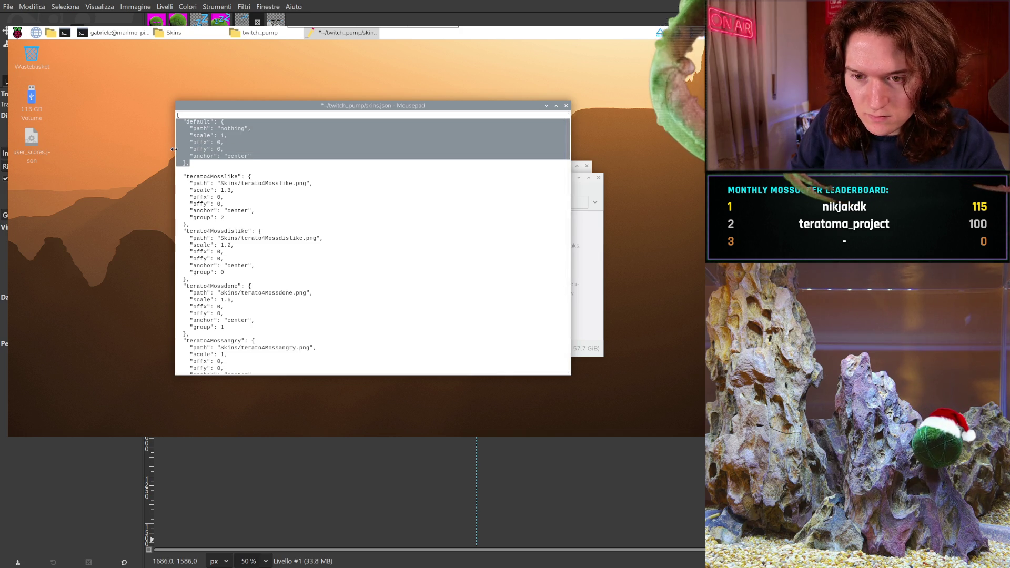
left_click(189, 171)
key("ctrl+v")
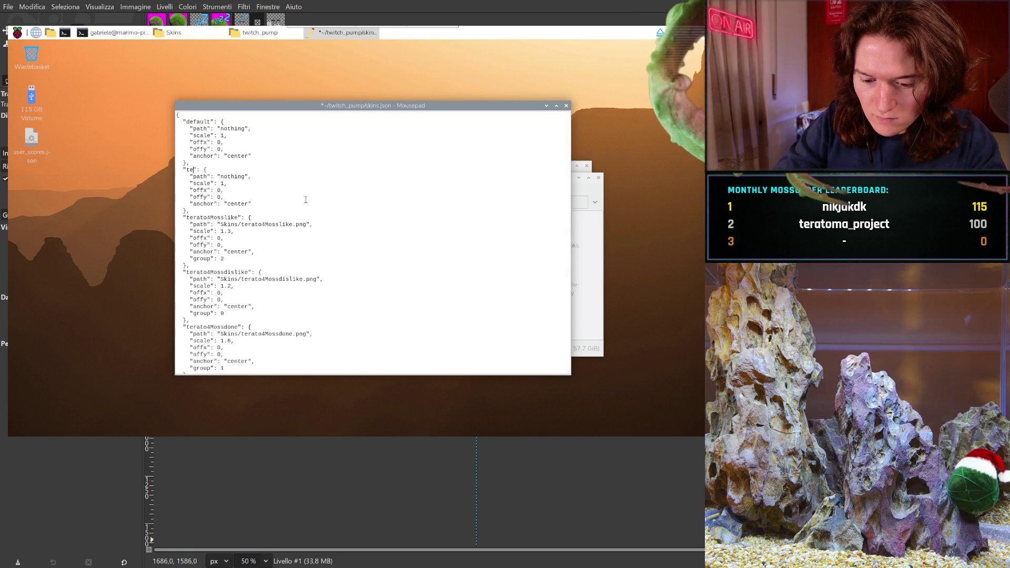
key("BackSpace")
type("ter")
key("ctrl+z")
key("ctrl+z")
key("ctrl+z")
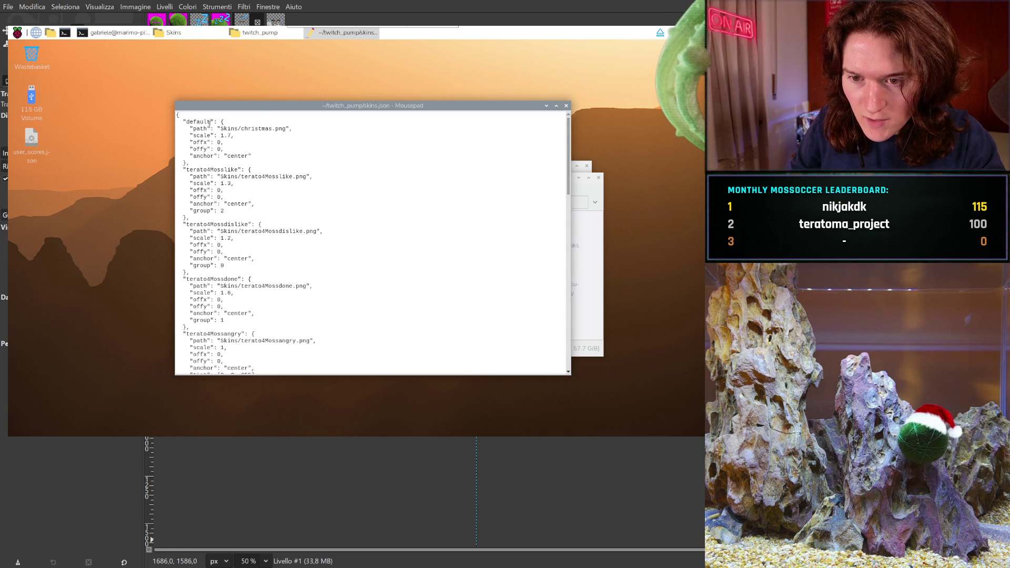
key("BackSpace")
key("BackSpace")
key("BackSpace")
type("christmas")
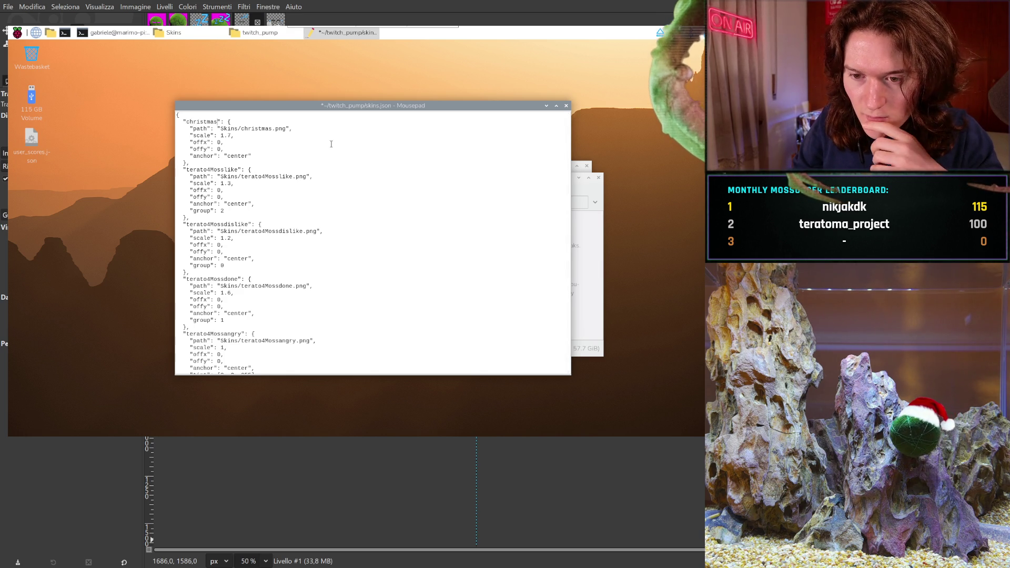
Copy the christmas entry block and paste a duplicate below it
mouse_move(271, 167)
left_mouse_down()
mouse_move(200, 114)
mouse_move(200, 122)
left_mouse_up()
left_click(185, 163)
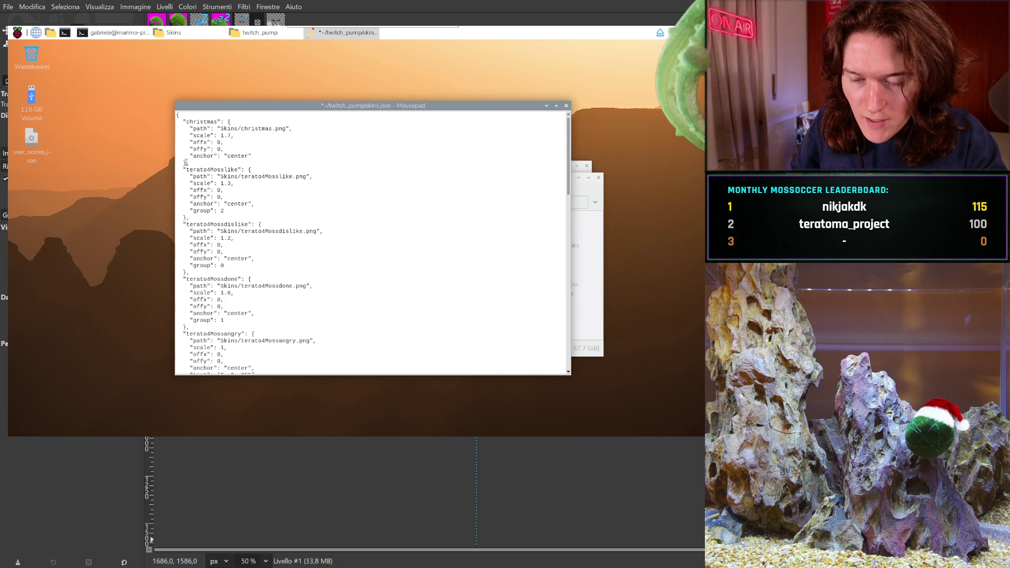
left_click_drag(193, 165, 154, 123)
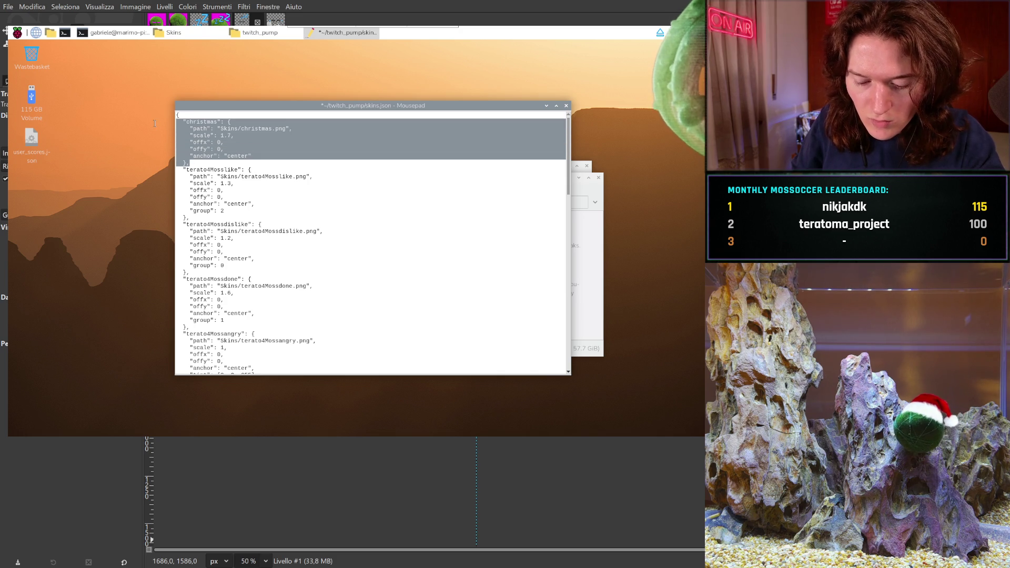
key("ctrl+c")
key("Left")
key("ctrl+v")
key("Return")
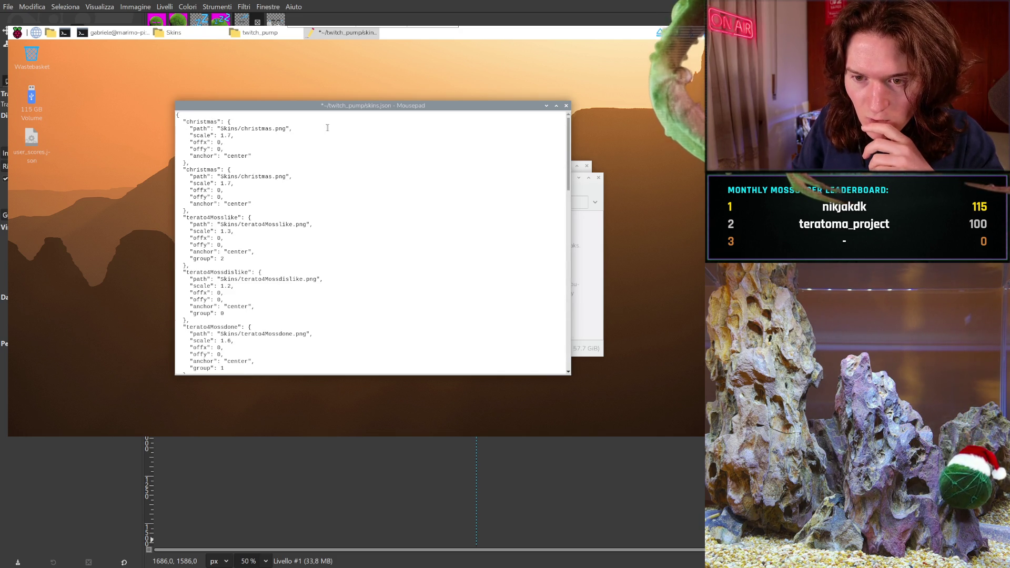
Turn the first entry into default with image path "nothing" and scale 1
key("BackSpace")
key("BackSpace")
key("BackSpace")
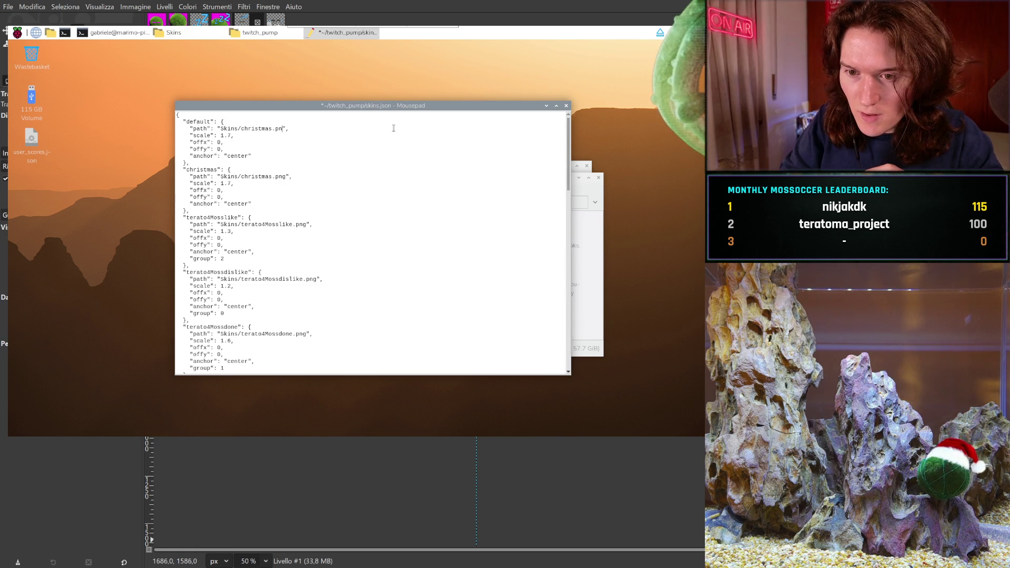
key("BackSpace")
key("BackSpace")
key("BackSpace")
type("nothing")
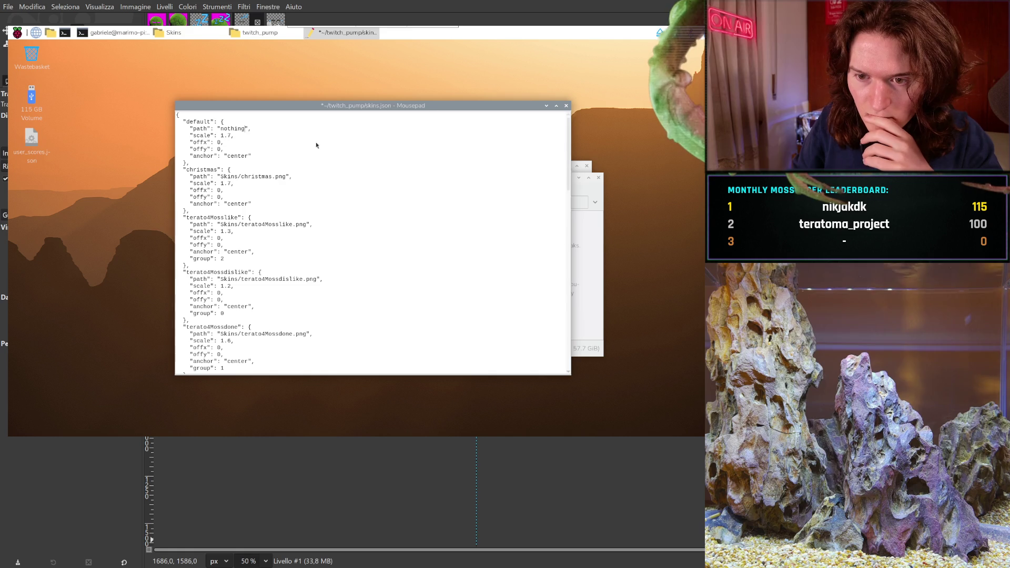
key("Down")
key("Left")
key("BackSpace")
key("BackSpace")
key("Up")
key("End")
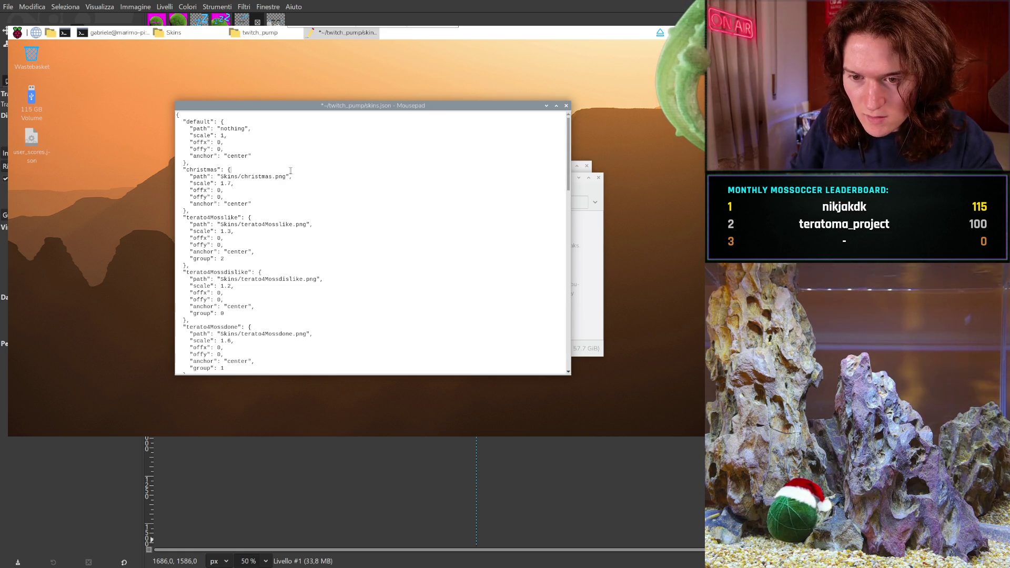
Paste another christmas entry and rename its key to terato4Mossleep
left_click(274, 207)
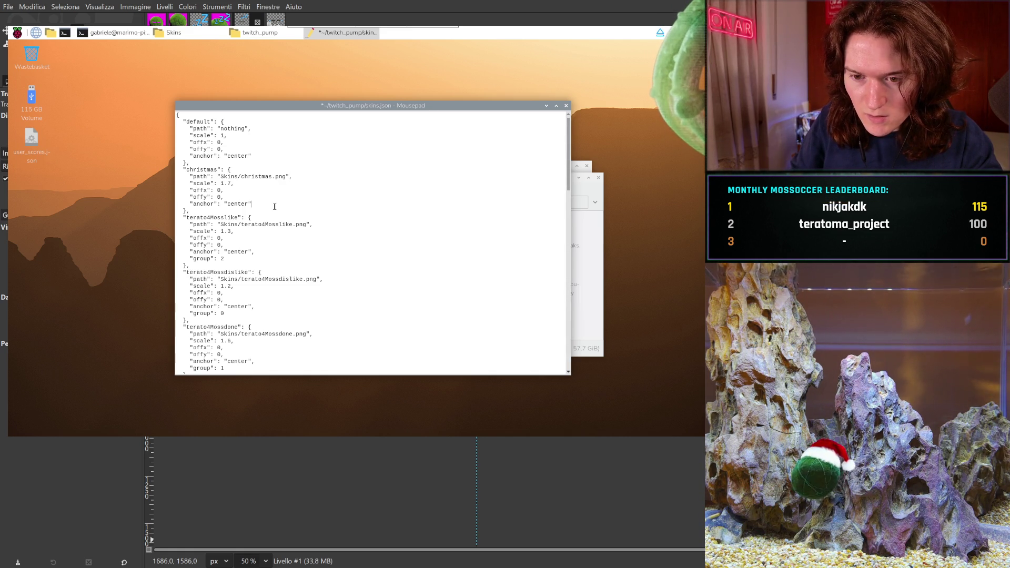
key("ctrl+v")
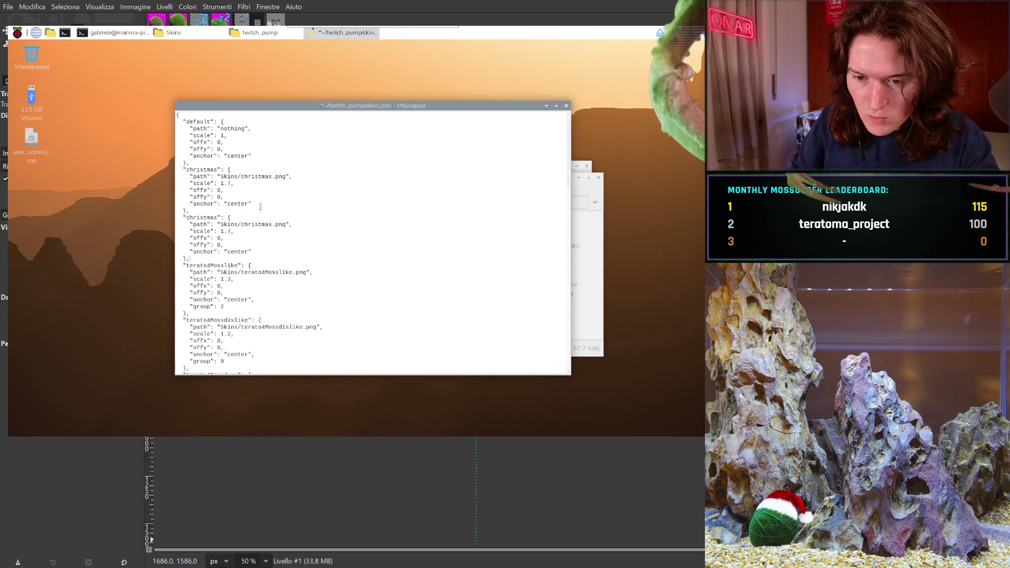
left_click(216, 217)
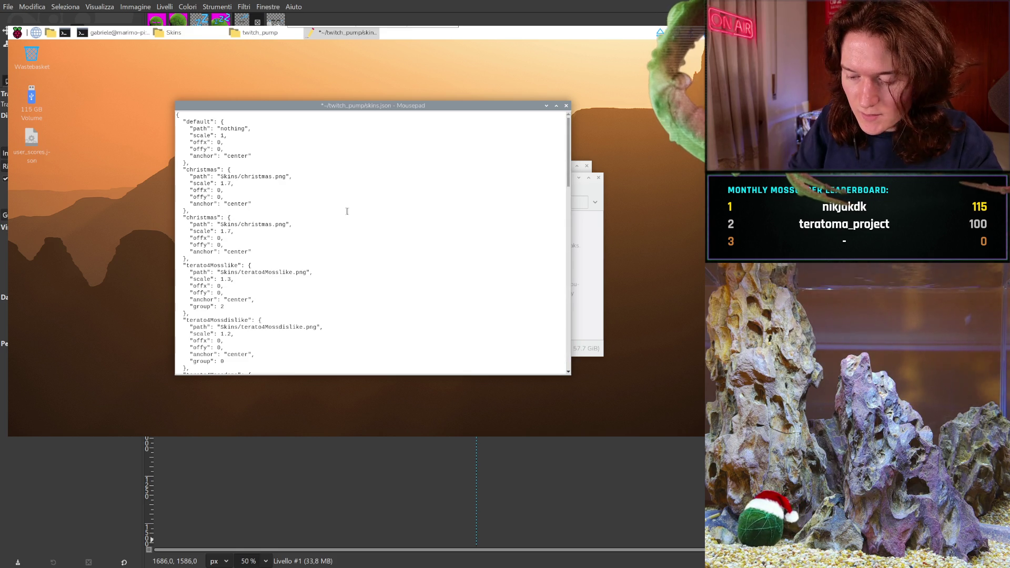
key("BackSpace")
key("BackSpace")
key("BackSpace")
key("BackSpace")
key("BackSpace")
type("terat")
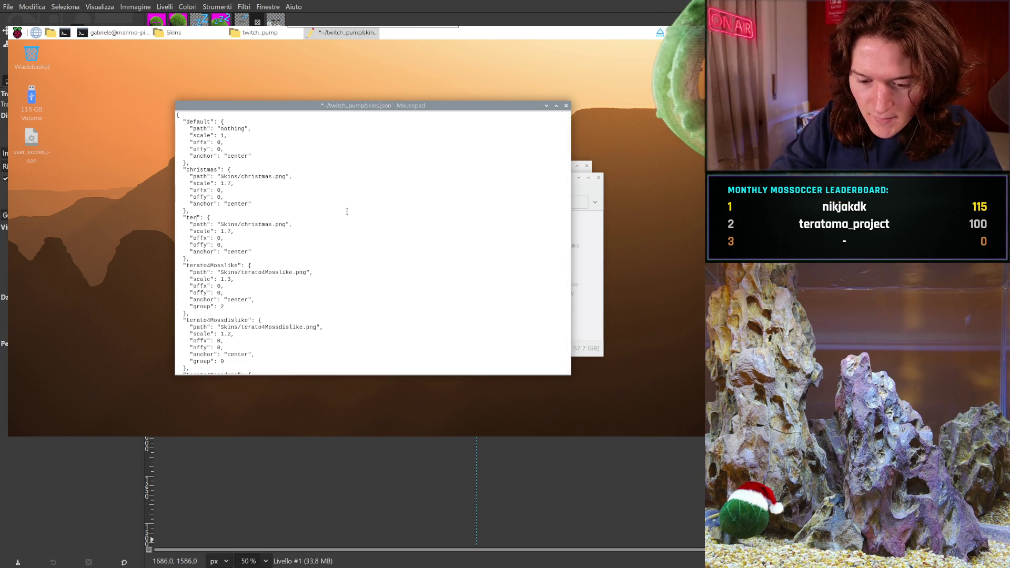
type("o4")
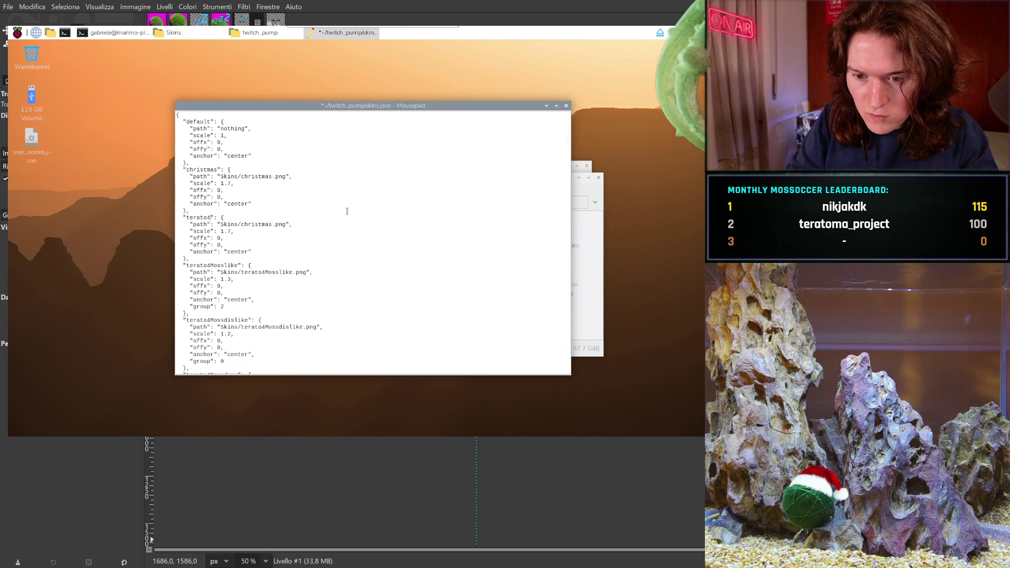
type("Moss")
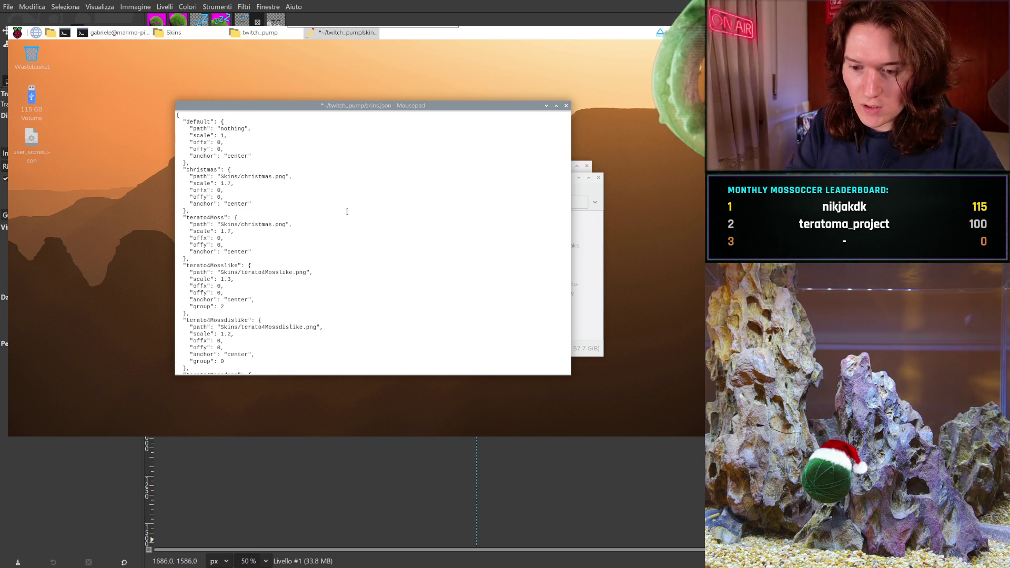
type("leep")
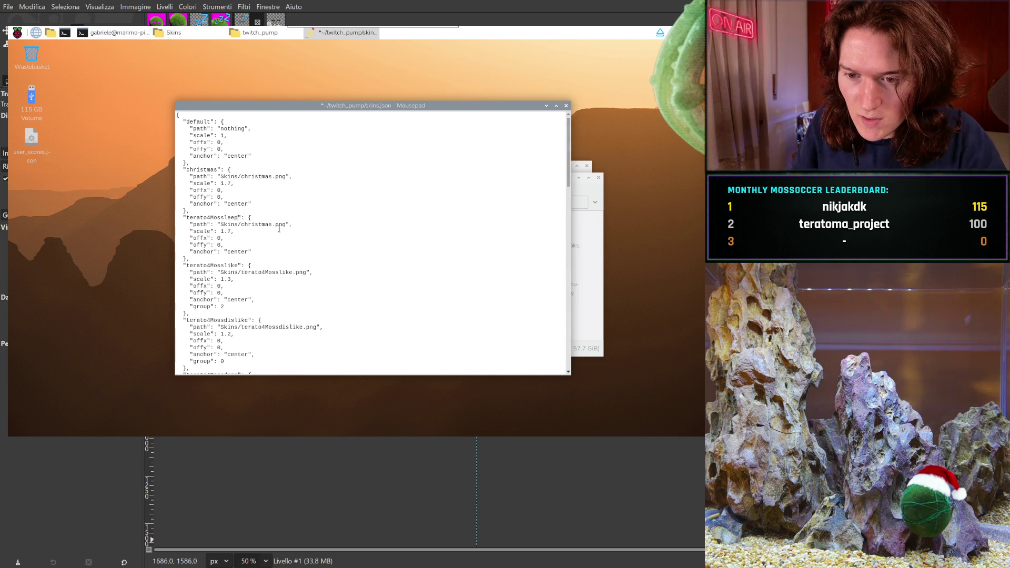
Point the terato4Mossleep entry to Skins/terato4Mossleep.png at scale 1.5 and save skins.json
key("Down")
key("Delete")
key("Delete")
key("Delete")
key("BackSpace")
key("BackSpace")
key("BackSpace")
type("ter")
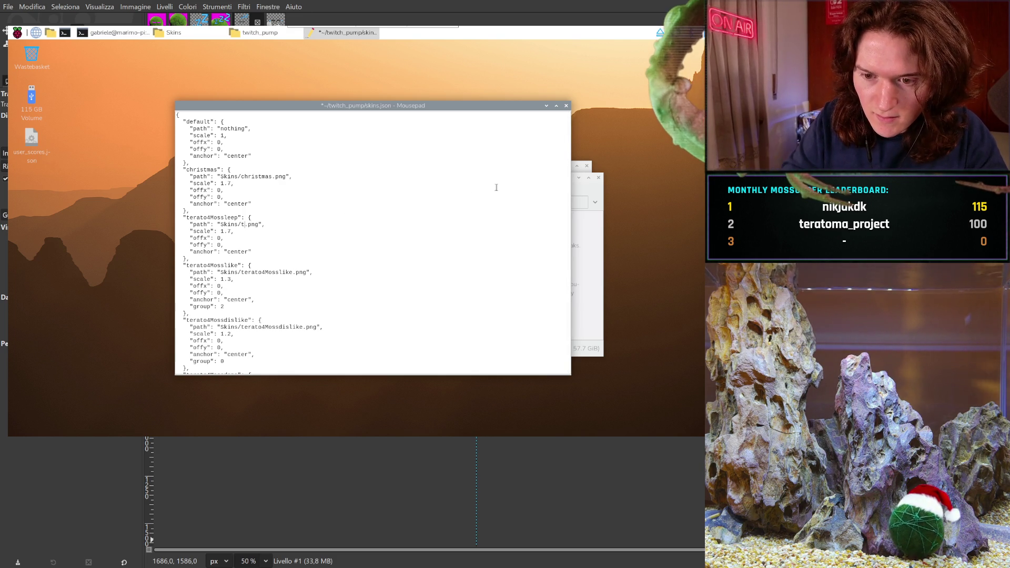
type("ato")
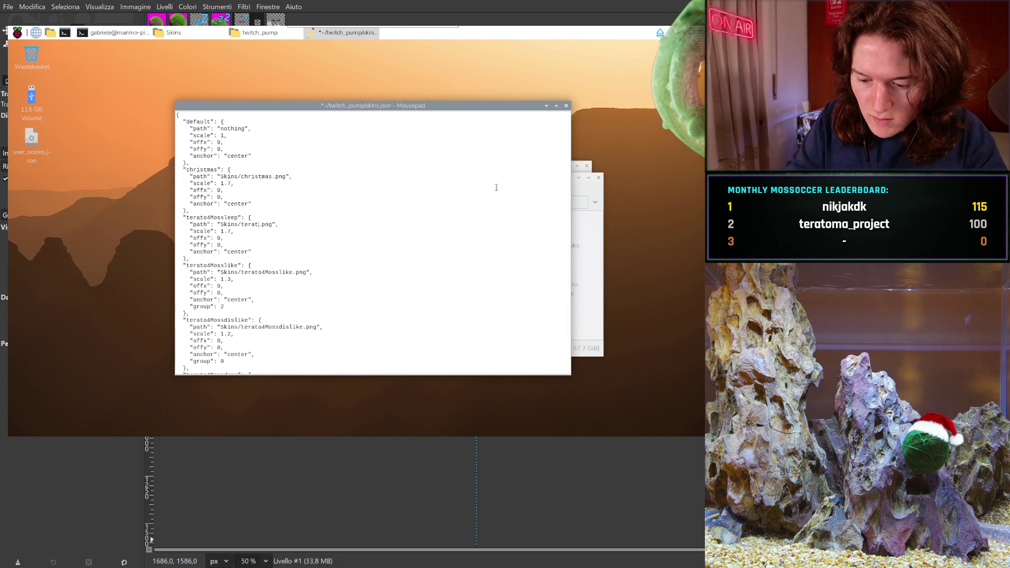
type("4Mossleep")
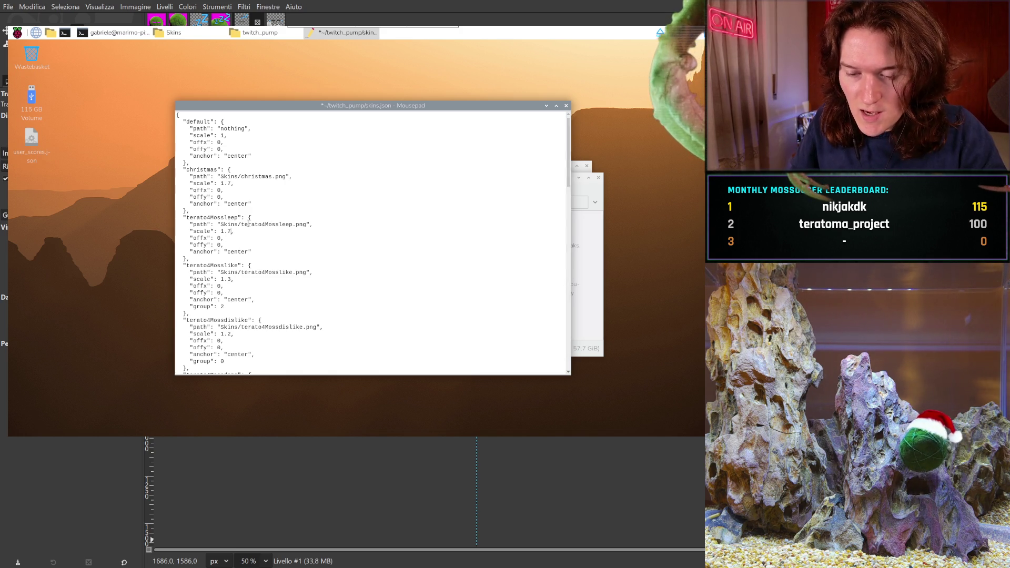
key("BackSpace")
type("5")
key("ctrl+s")
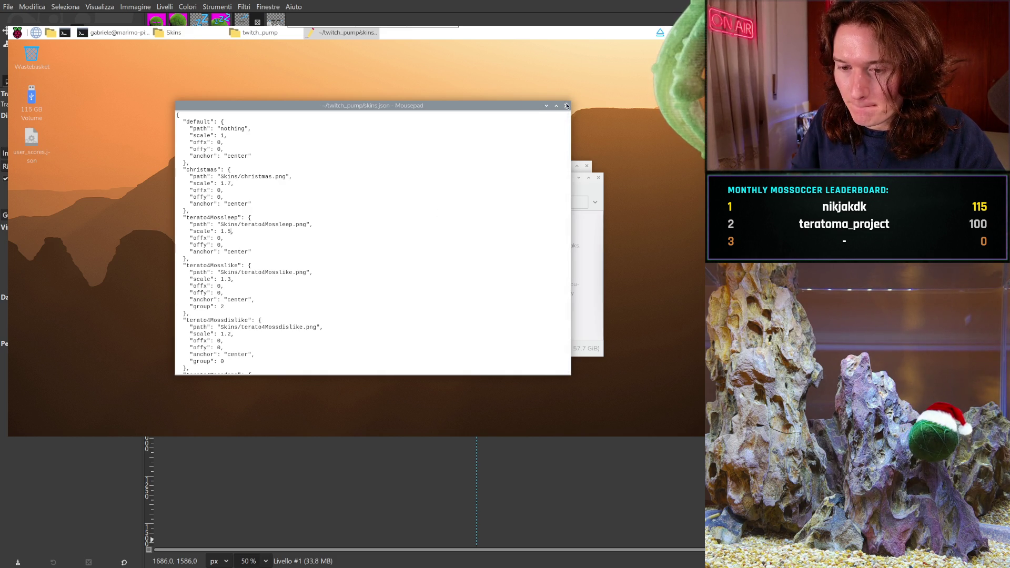
Close Mousepad and the twitch_pump and Skins windows, then stop the running overlay in the terminal
left_click(566, 106)
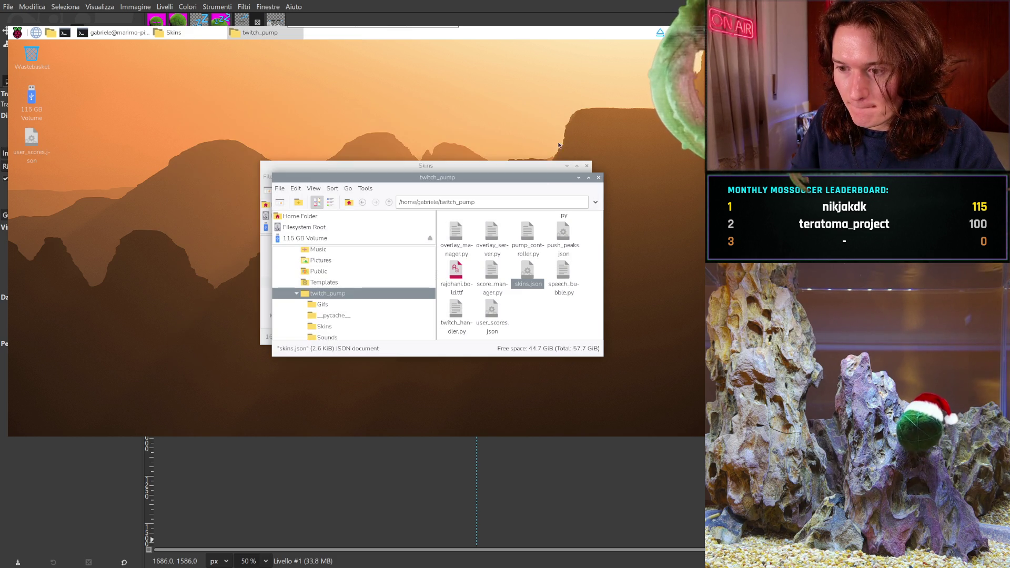
left_click(598, 178)
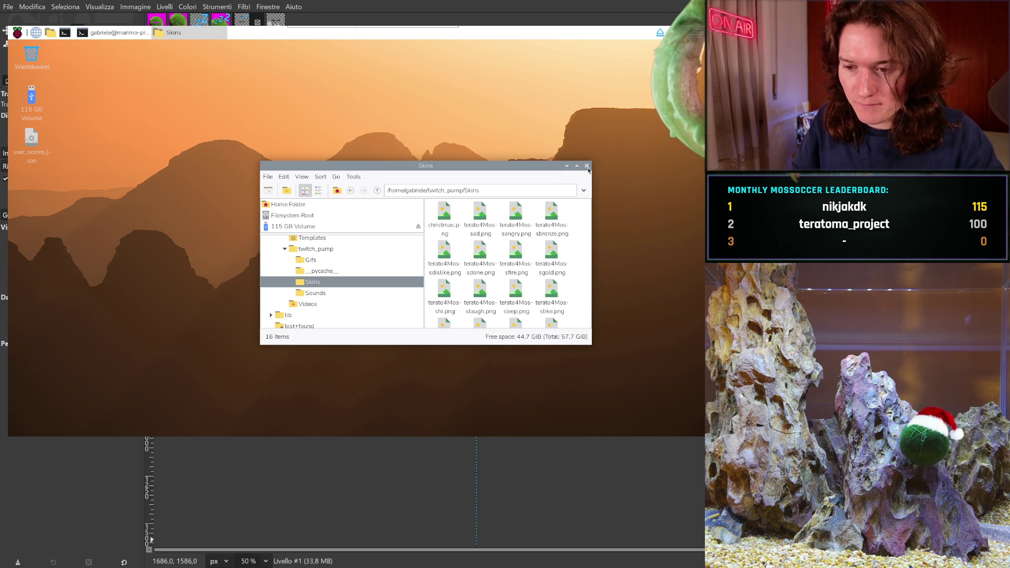
left_click(588, 166)
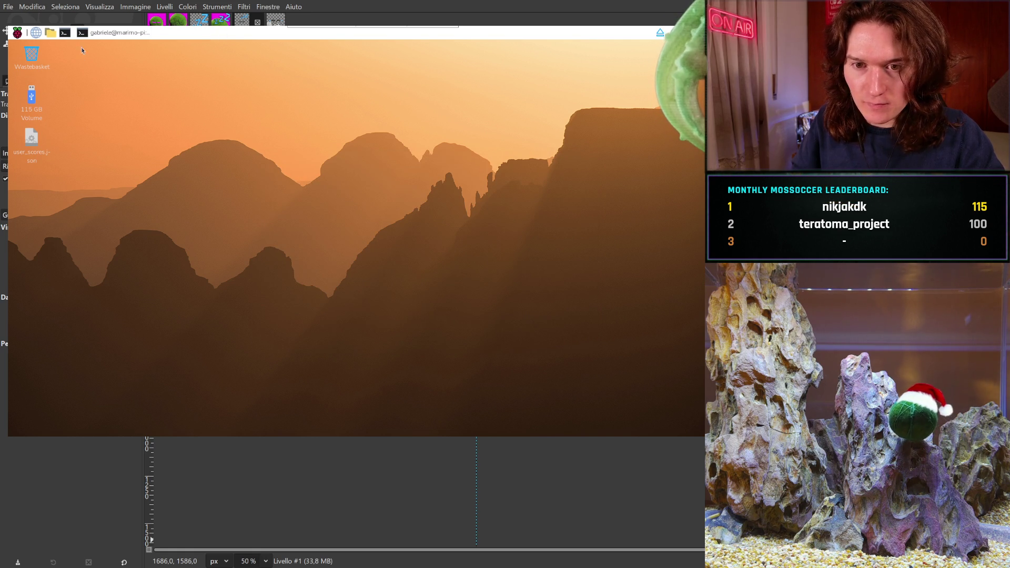
left_click(109, 33)
key("ctrl+c")
Rerun the previous main.py command and close Chromium once the OAuth success page appears
key("Up")
key("Return")
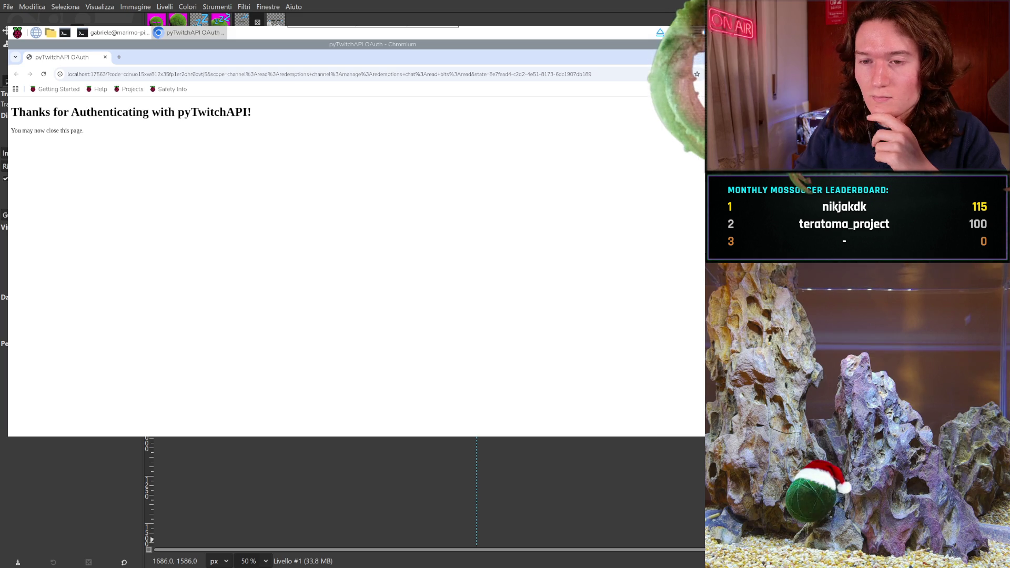
key("ctrl+w")
type("def")
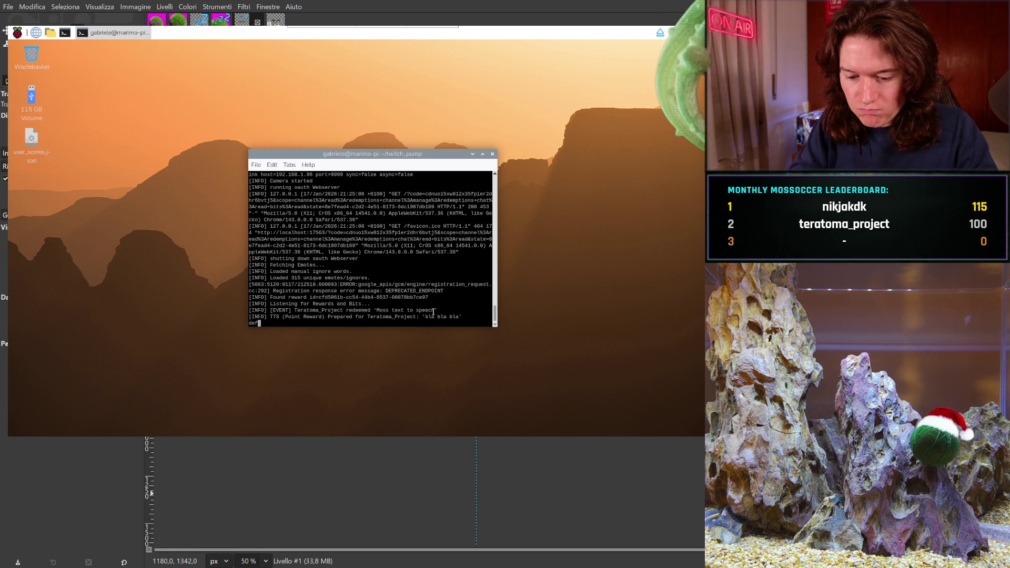
Enter the skin names default and then terato4Mossleep, then open a new terminal window
type("ault")
key("Return")
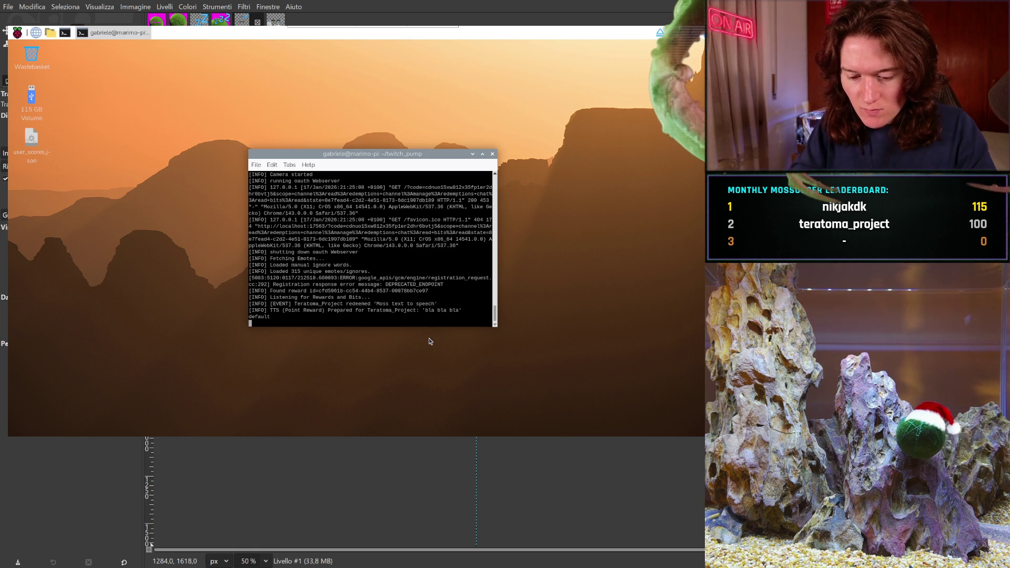
type("terato4")
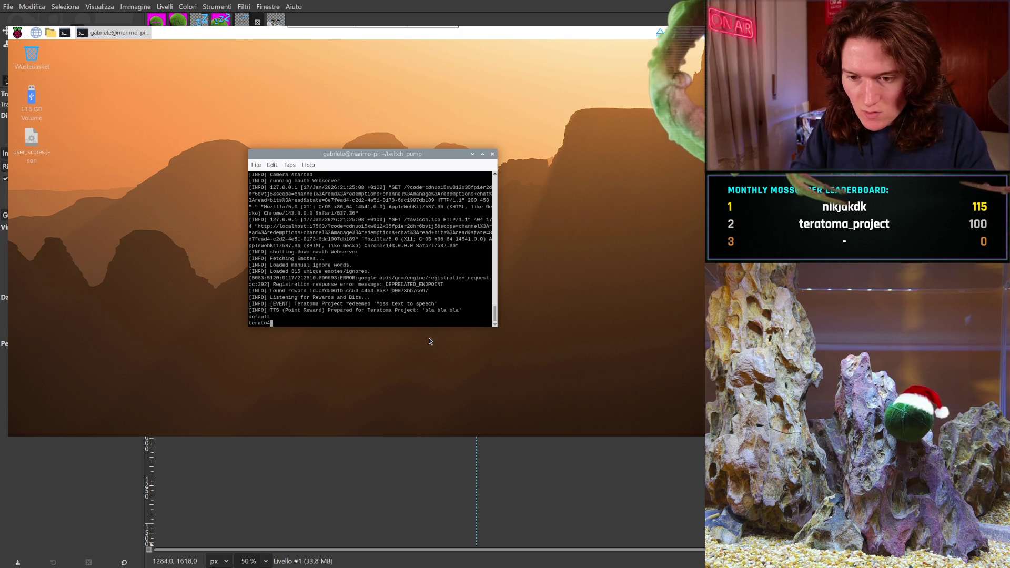
type("Mossleep")
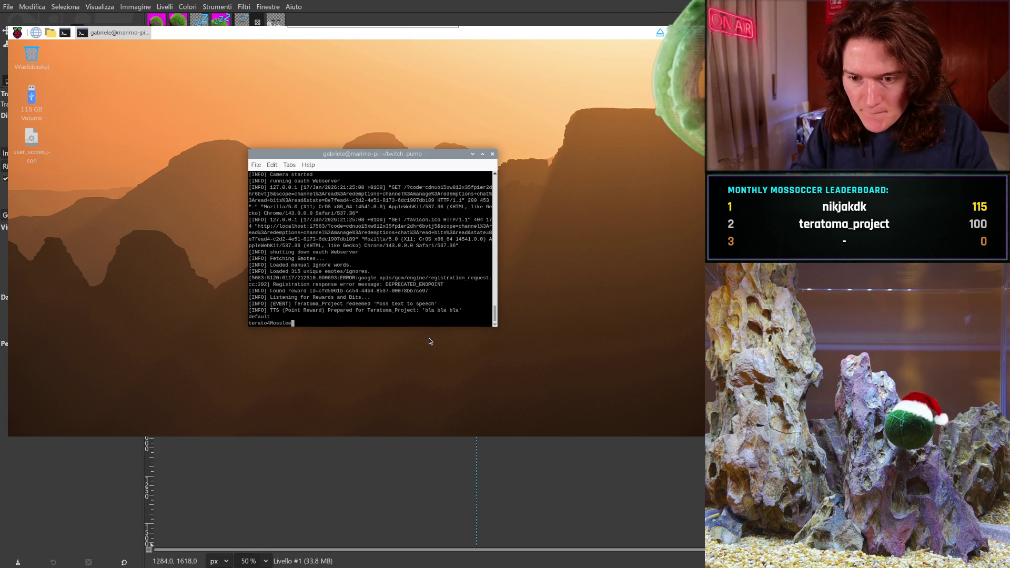
key("Return")
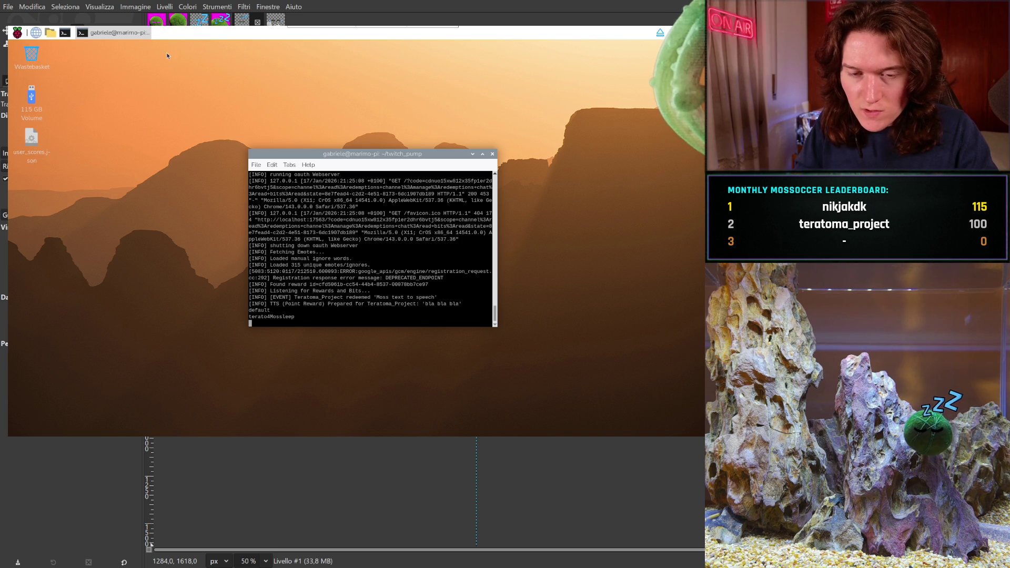
left_click(65, 33)
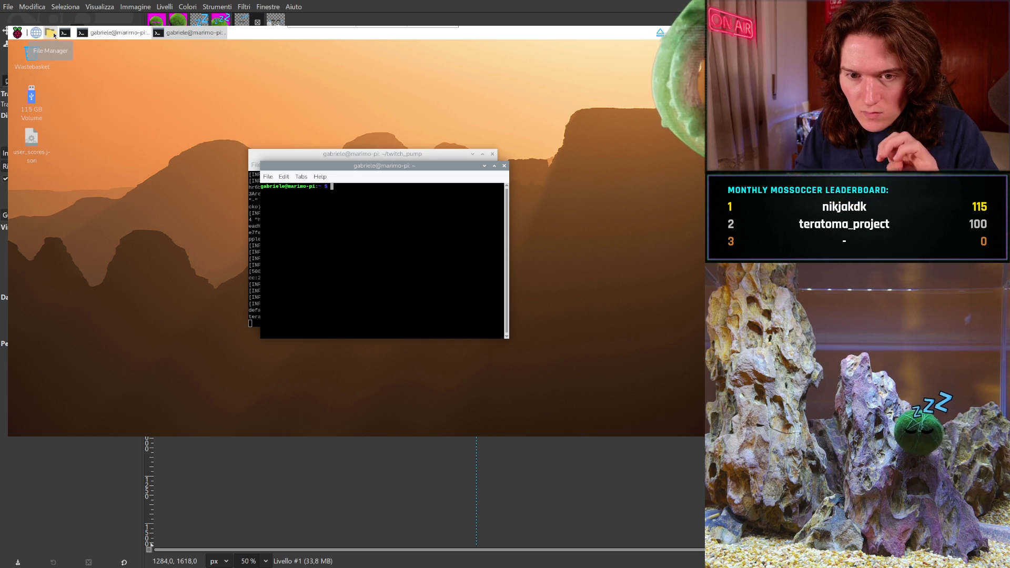
Create an empty file nothing.png in the home folder and open it in Mousepad
left_click(51, 33)
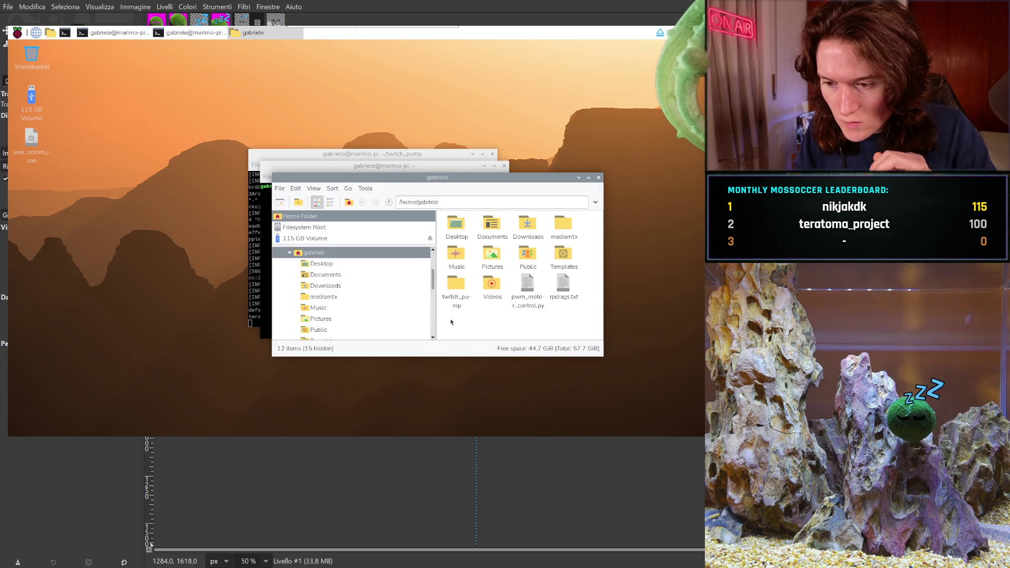
right_click(471, 318)
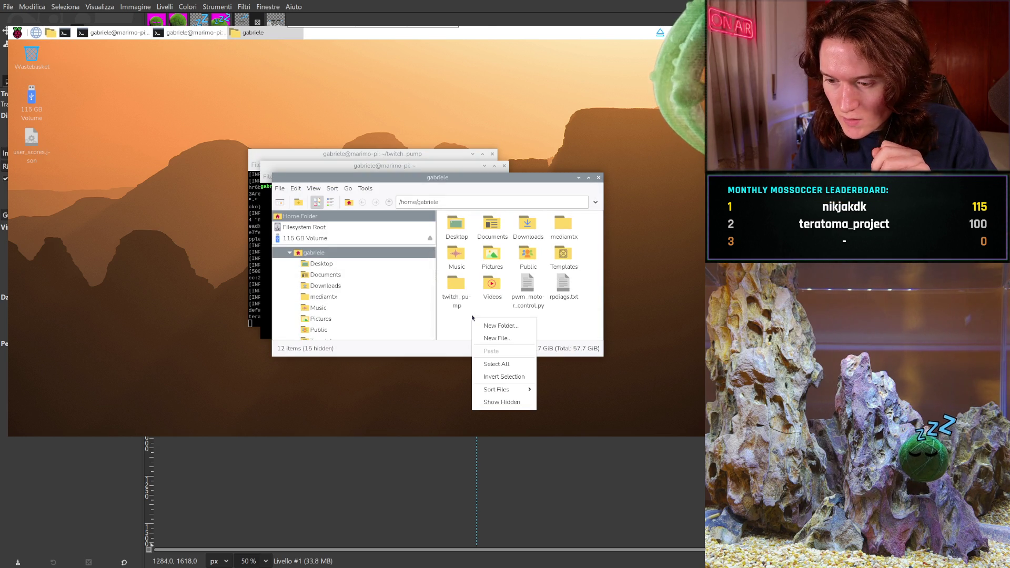
mouse_move(502, 392)
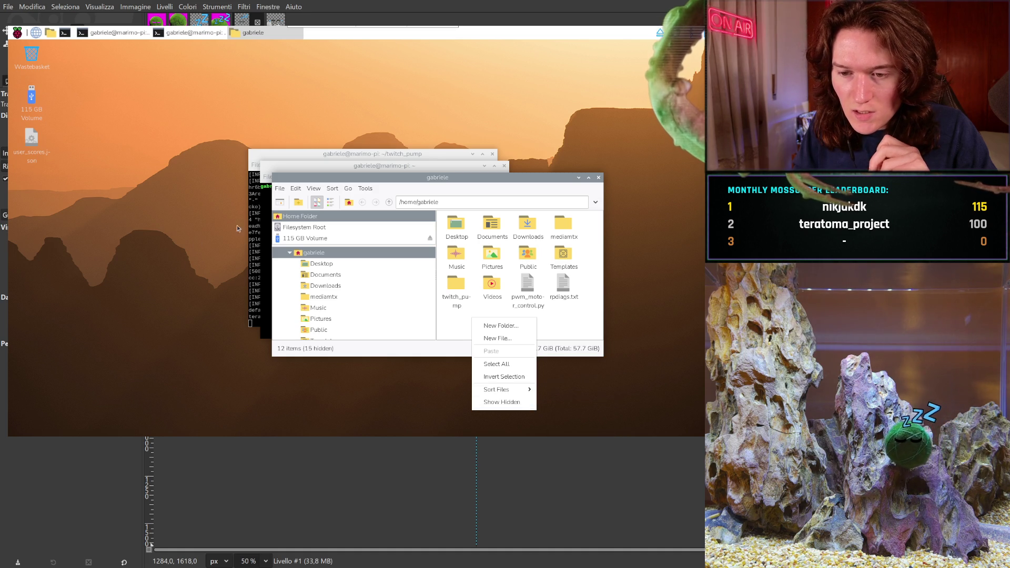
left_click(279, 189)
left_click(279, 189)
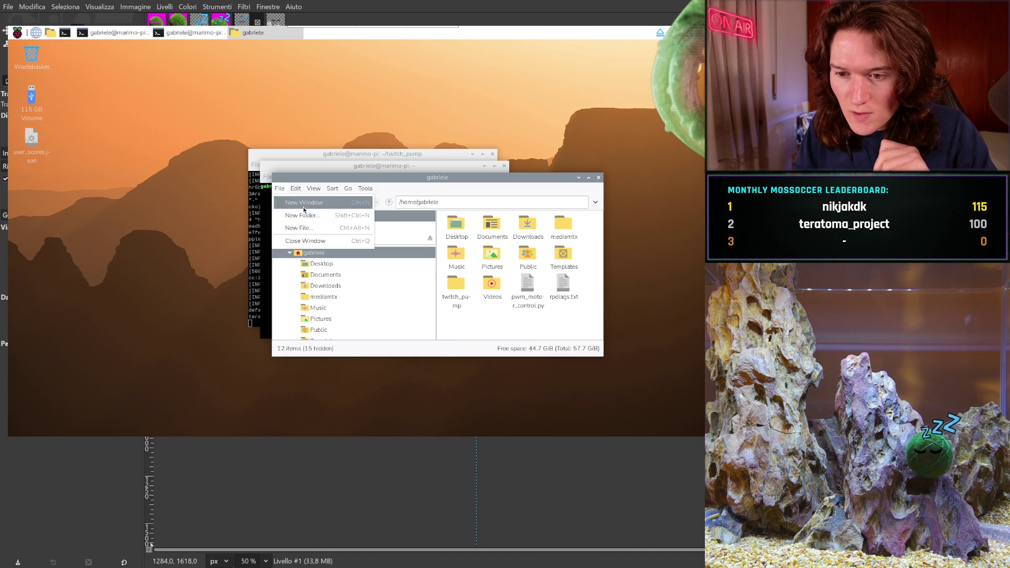
left_click(308, 228)
type("nothing.png")
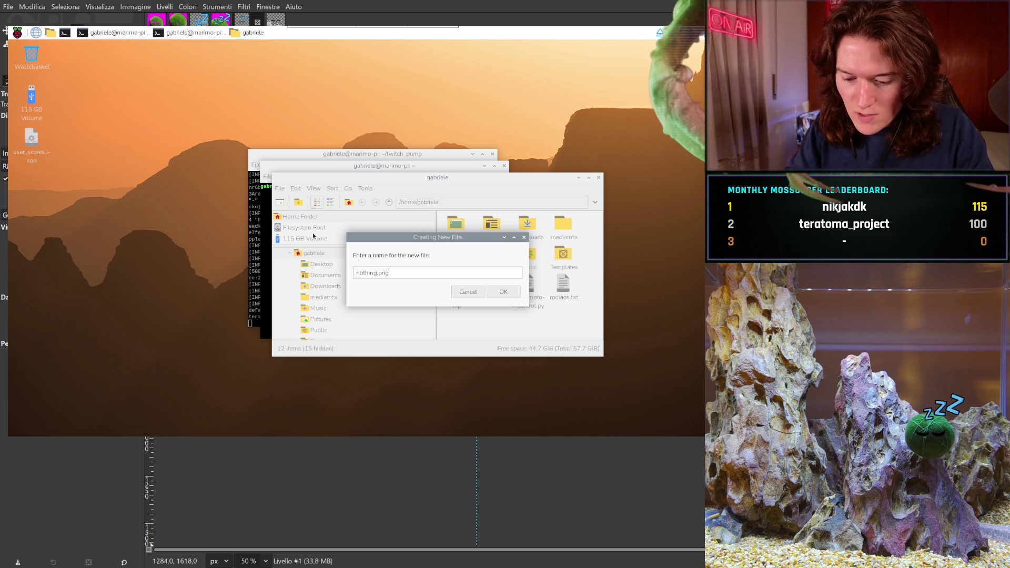
key("Return")
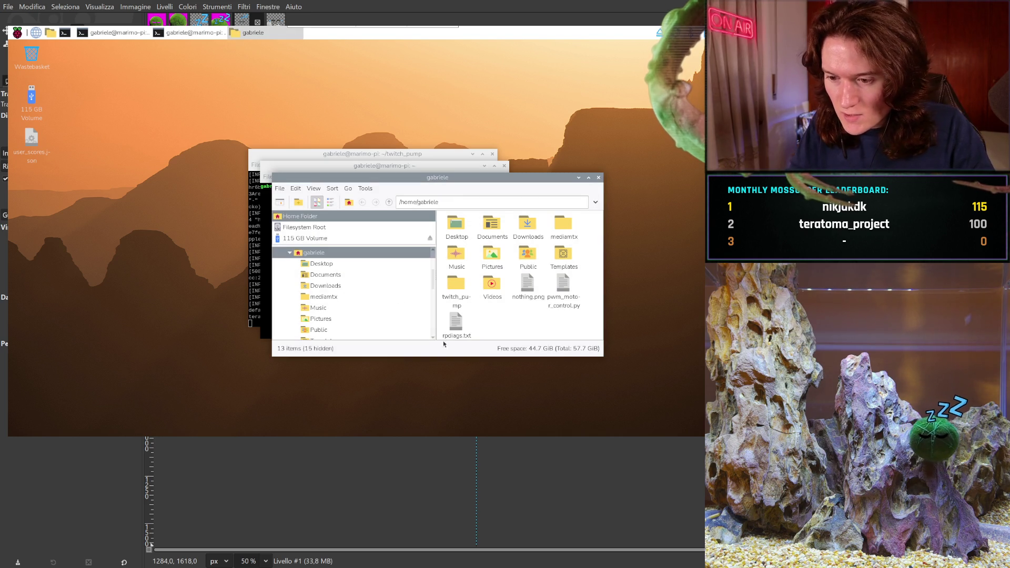
double_click(527, 285)
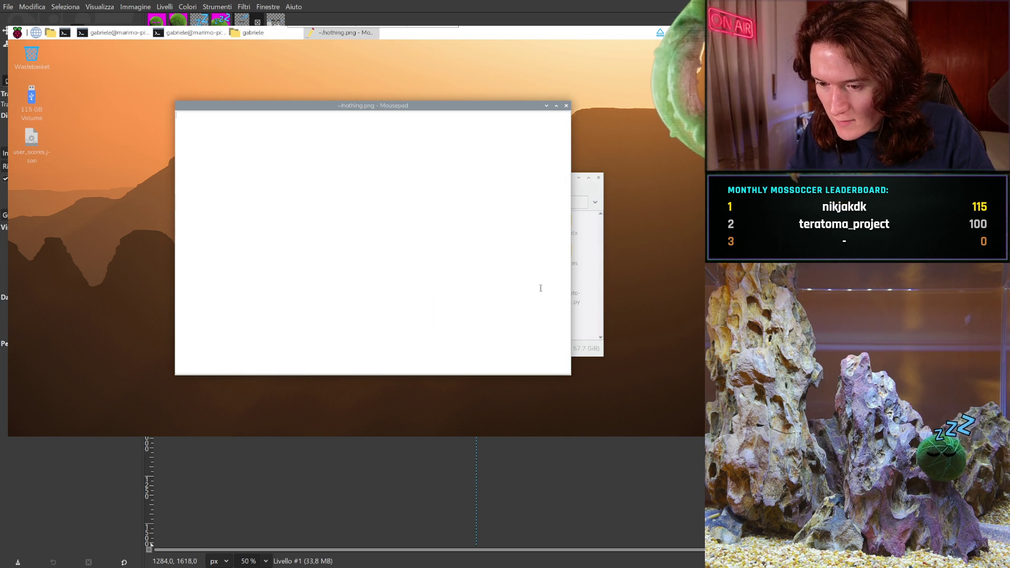
Close the empty nothing.png in Mousepad without changes
left_click(567, 106)
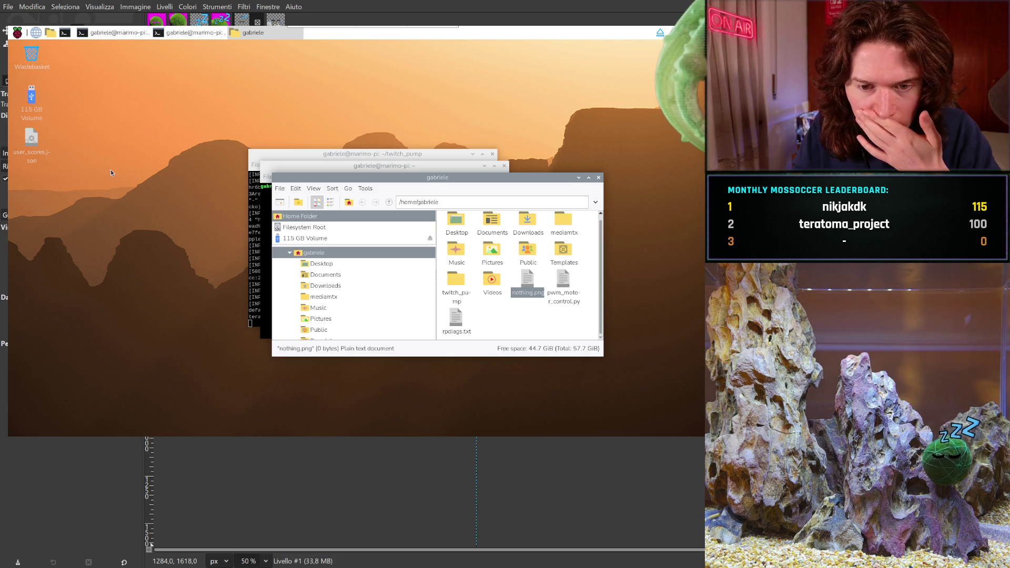
Move nothing.png from the home folder to the Wastebasket, confirming the prompt
right_click(530, 289)
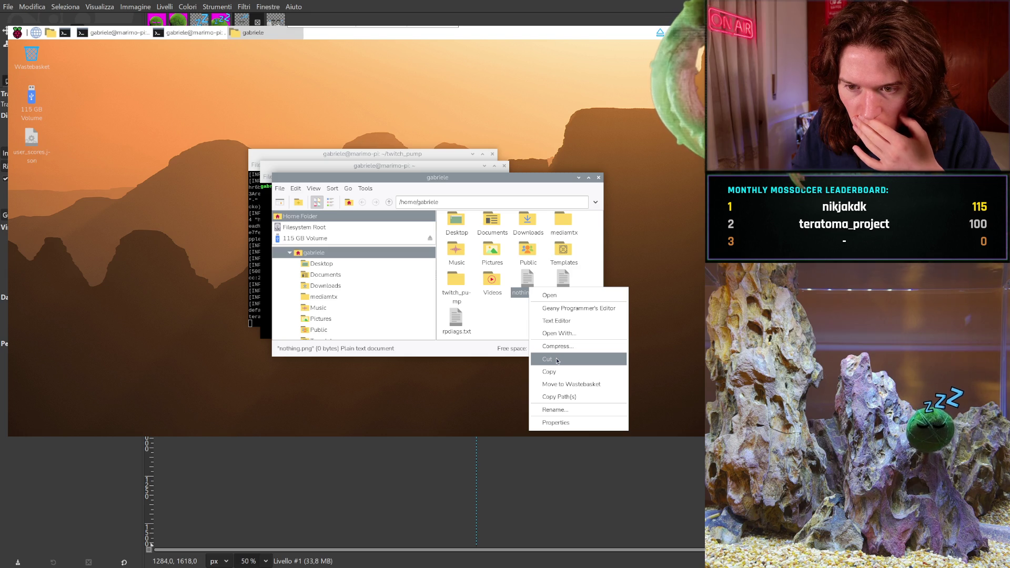
left_click(557, 358)
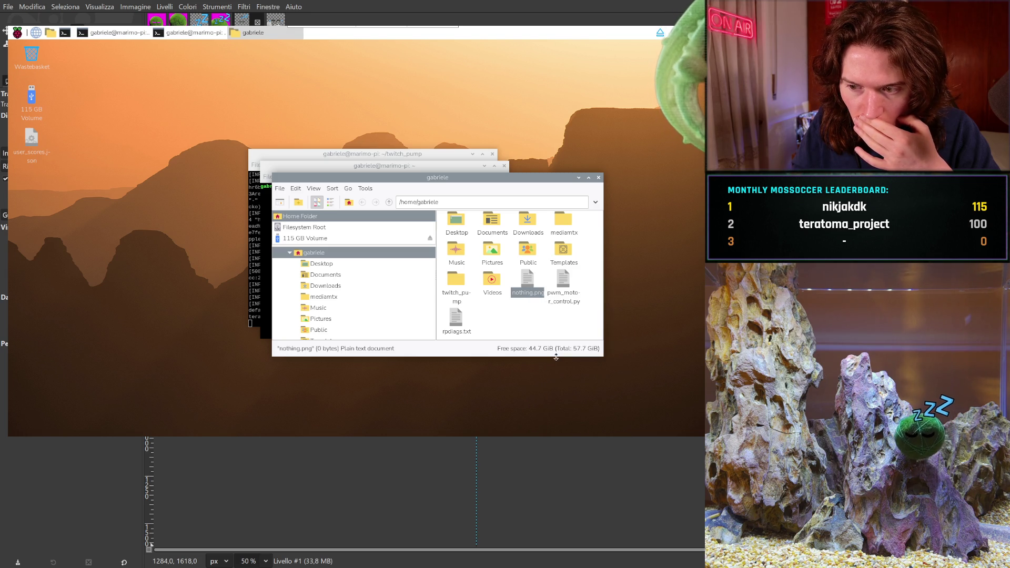
right_click(524, 283)
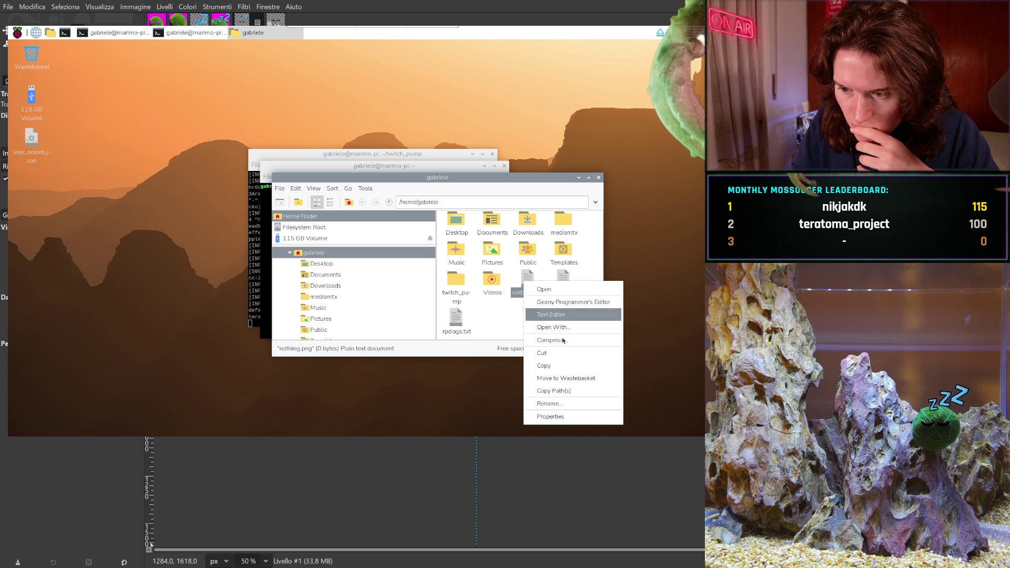
left_click(553, 355)
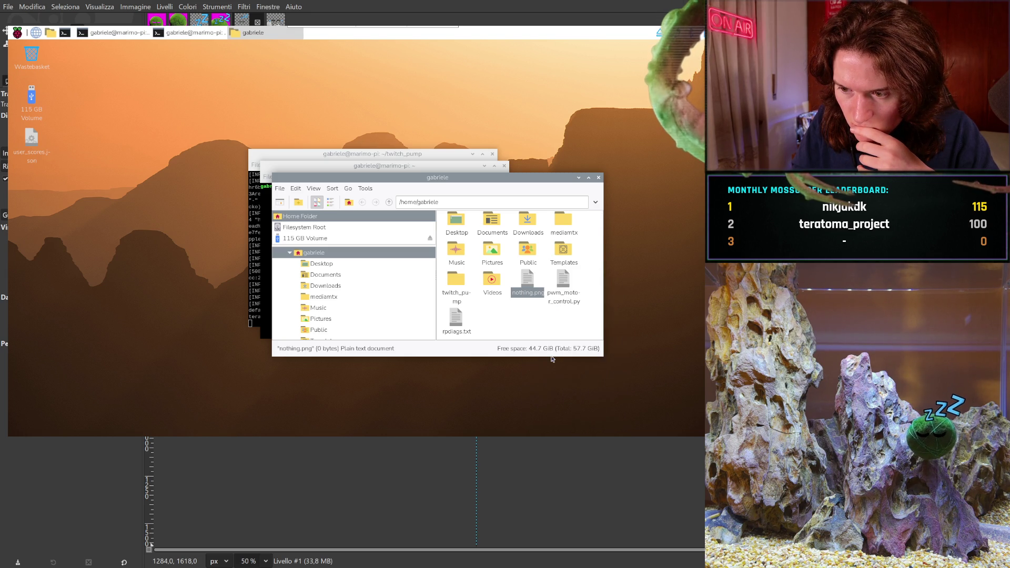
right_click(522, 284)
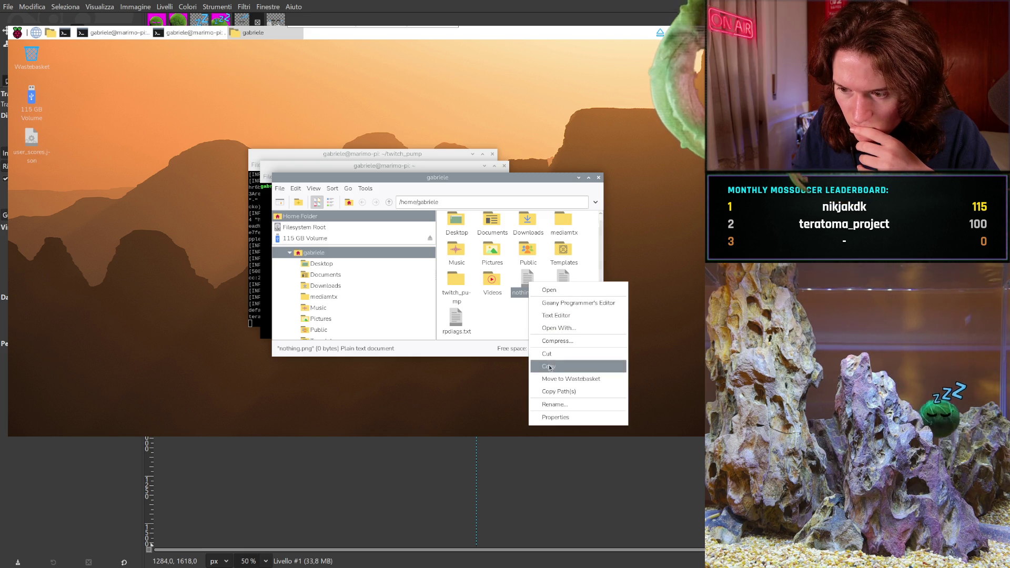
left_click(555, 379)
left_click(509, 287)
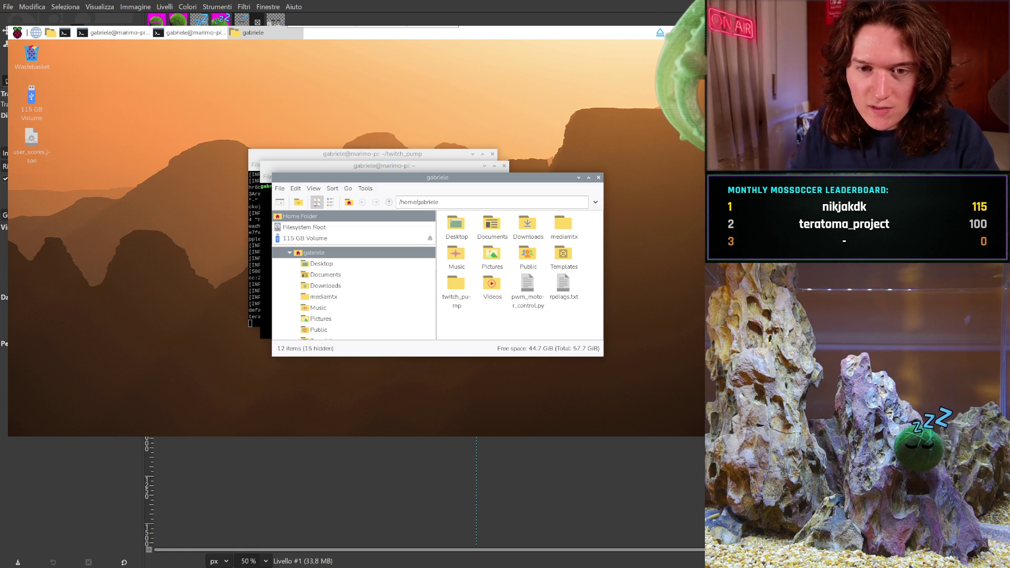
key("Return")
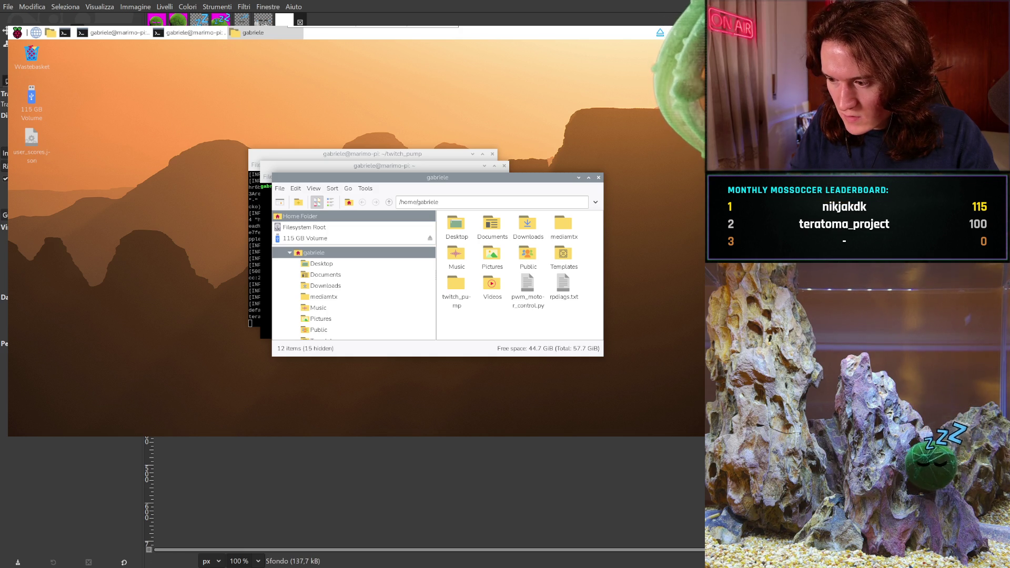
Activate GIMP's Rotate tool with Shift+R
key("shift+r")
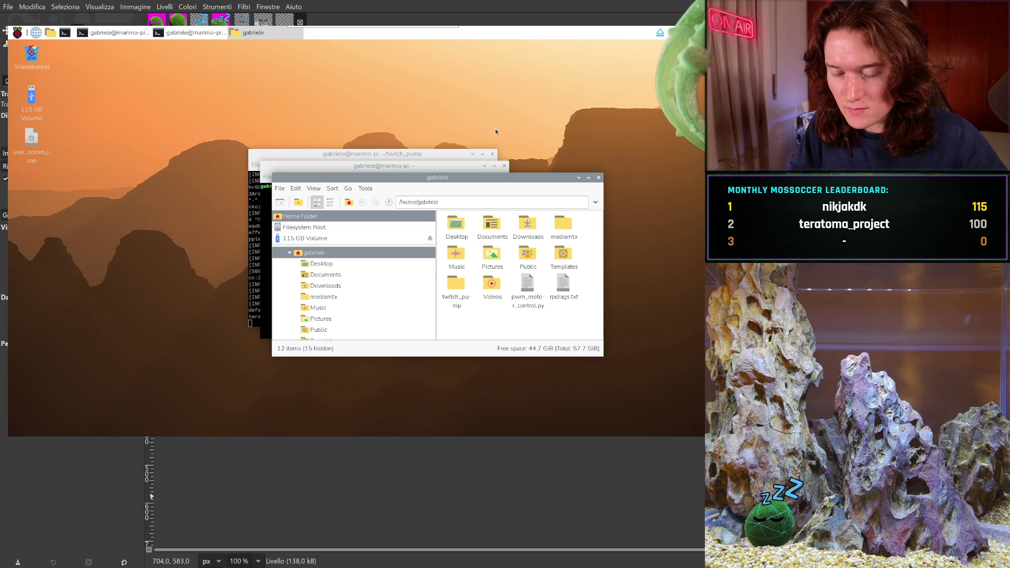
Open twitch_pump and its Skins folder to browse the skin images, then return home
left_click(425, 152)
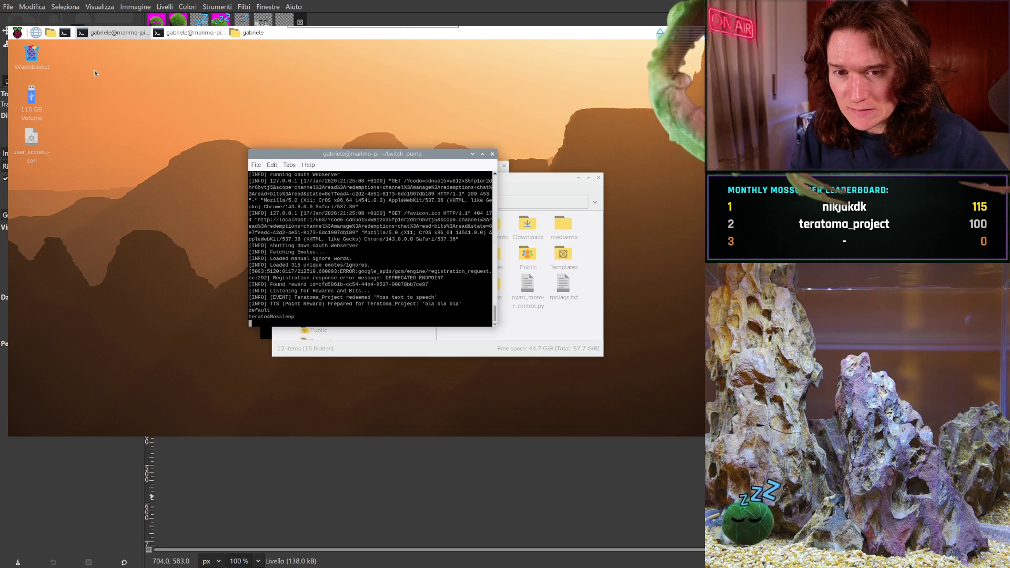
left_click(573, 274)
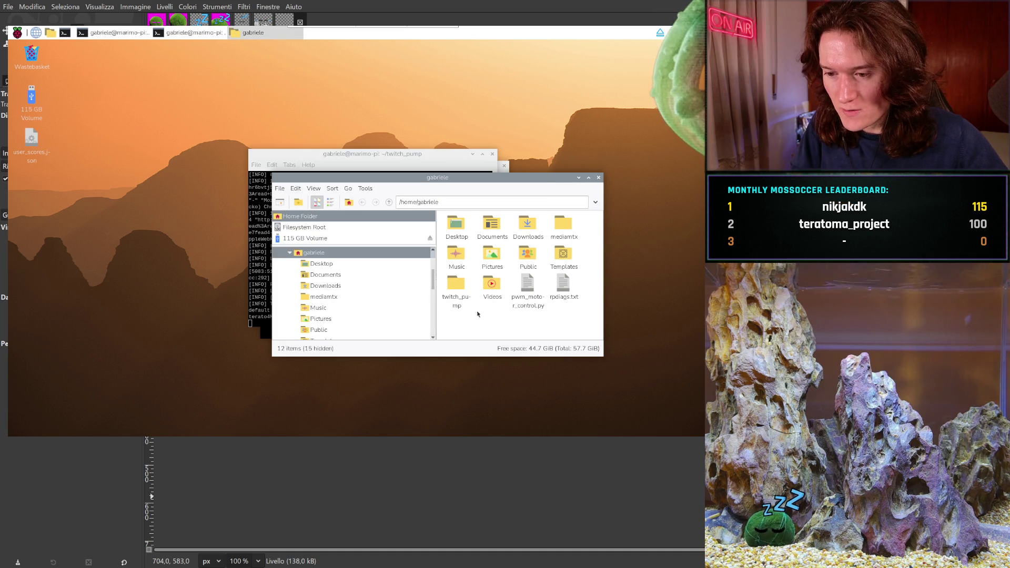
left_click(467, 285)
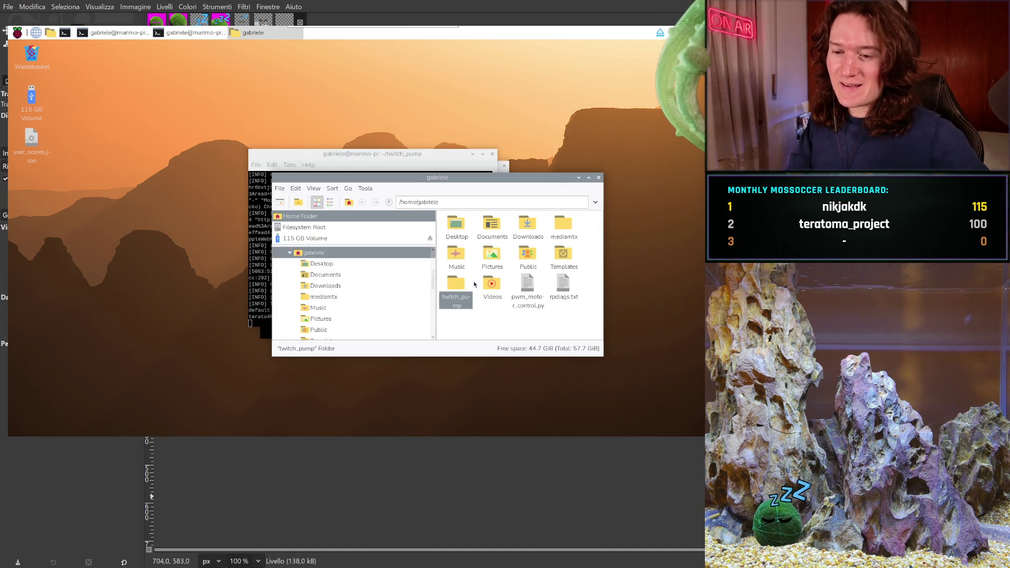
double_click(458, 297)
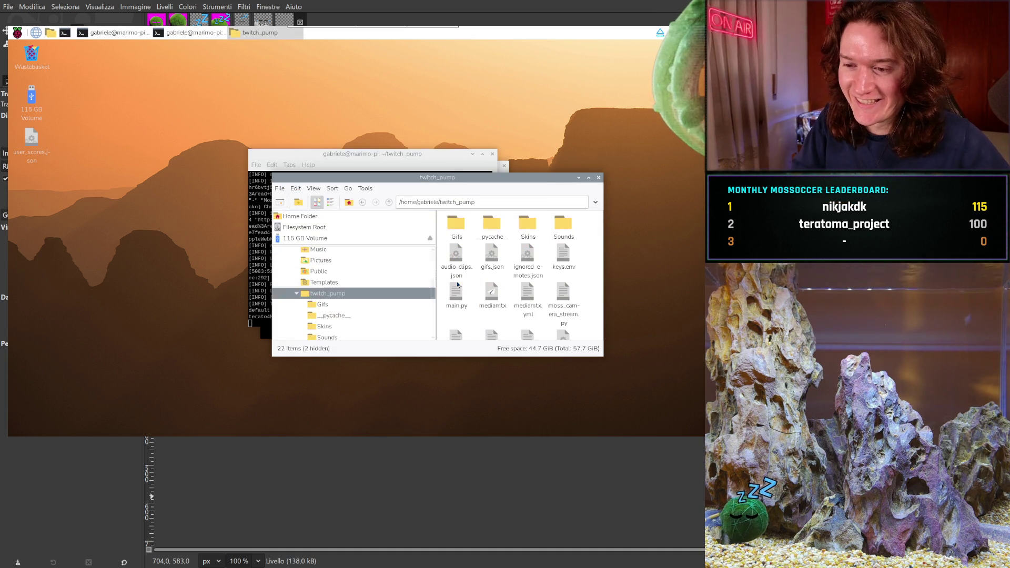
double_click(532, 224)
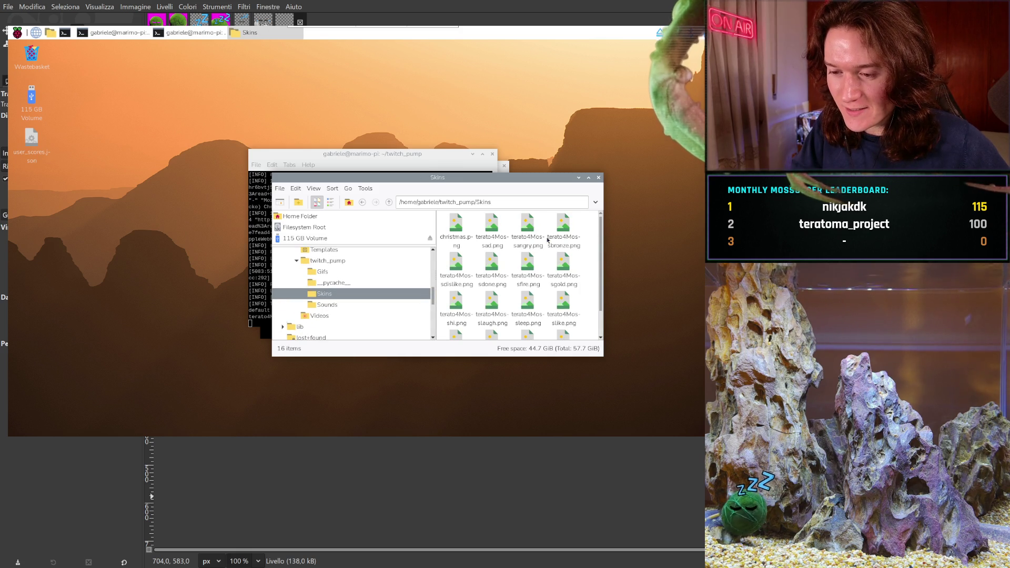
scroll(547, 240, "down", 1)
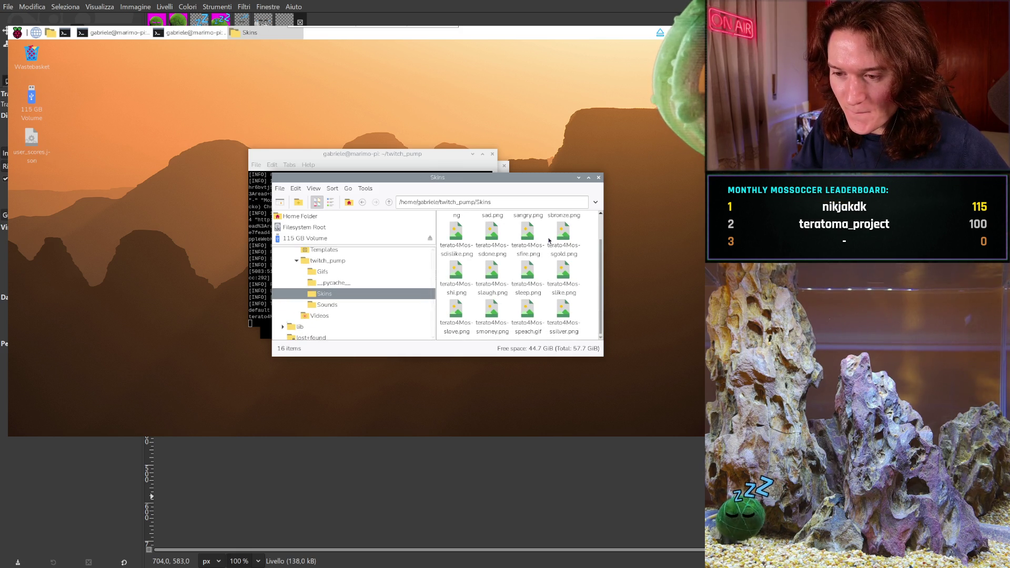
left_click(362, 202)
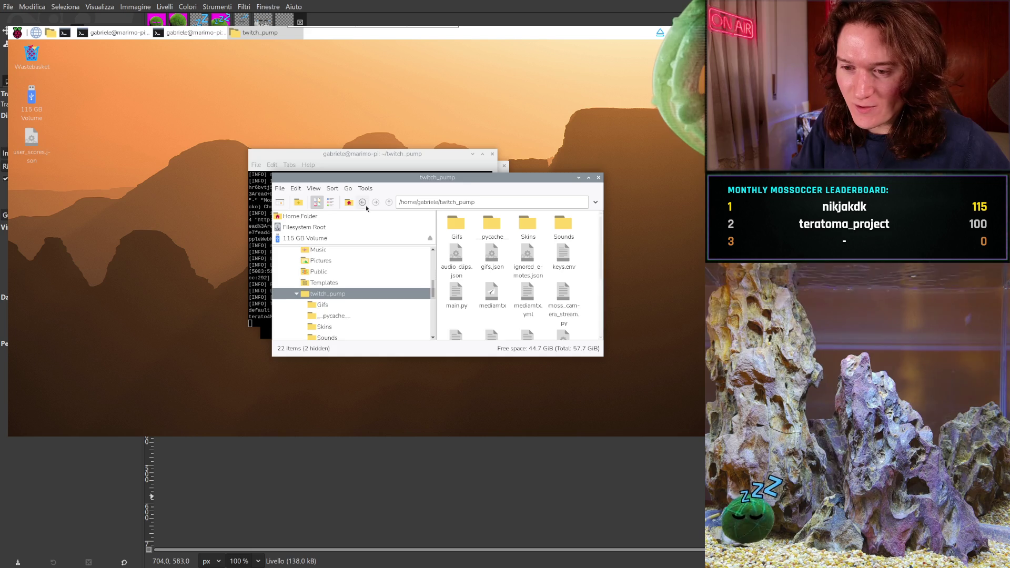
left_click(300, 217)
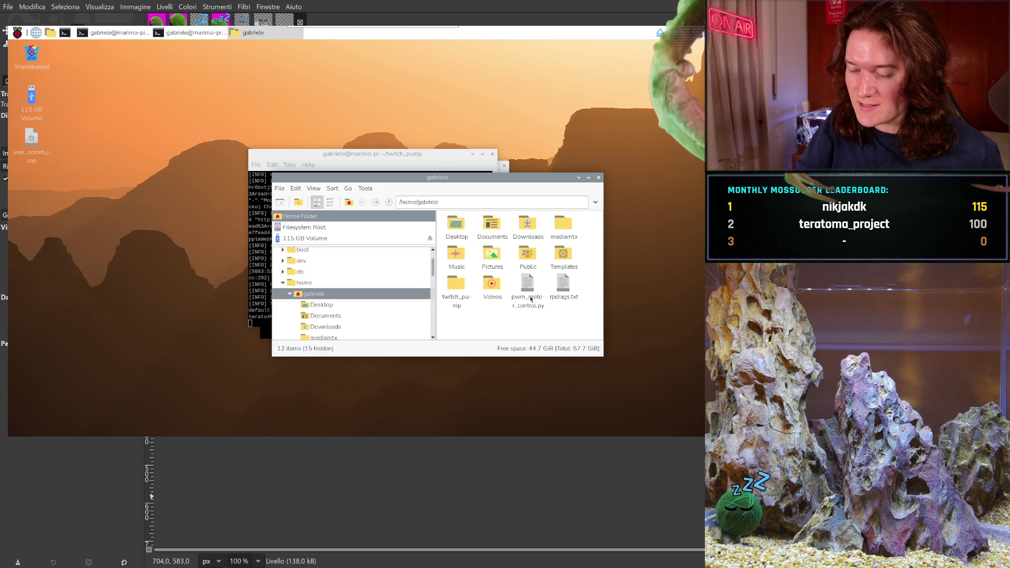
Reopen twitch_pump, scroll to skins.json, and bring the twitch_pump terminal forward
left_click(453, 290)
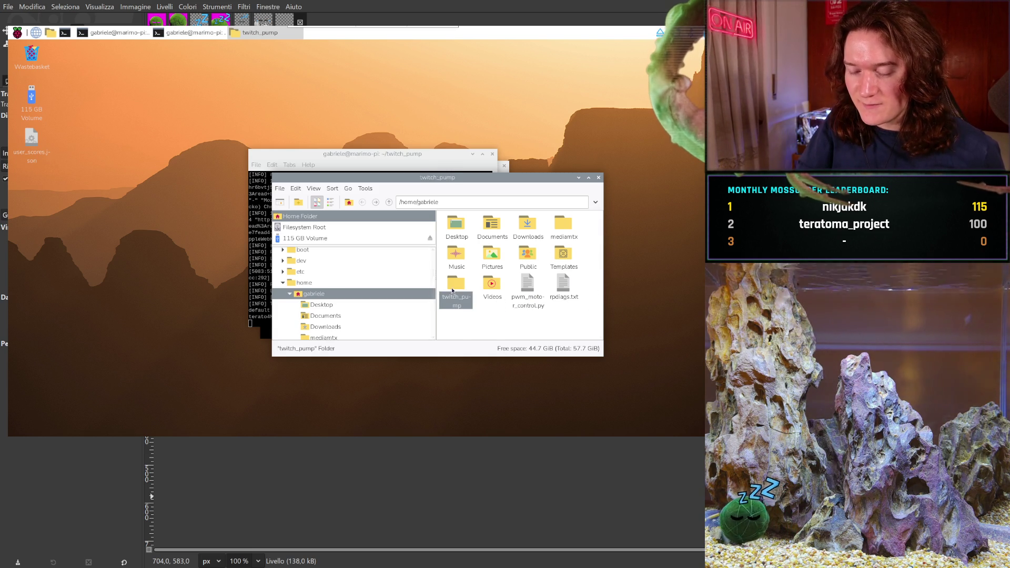
double_click(453, 291)
scroll(598, 280, "down", 3)
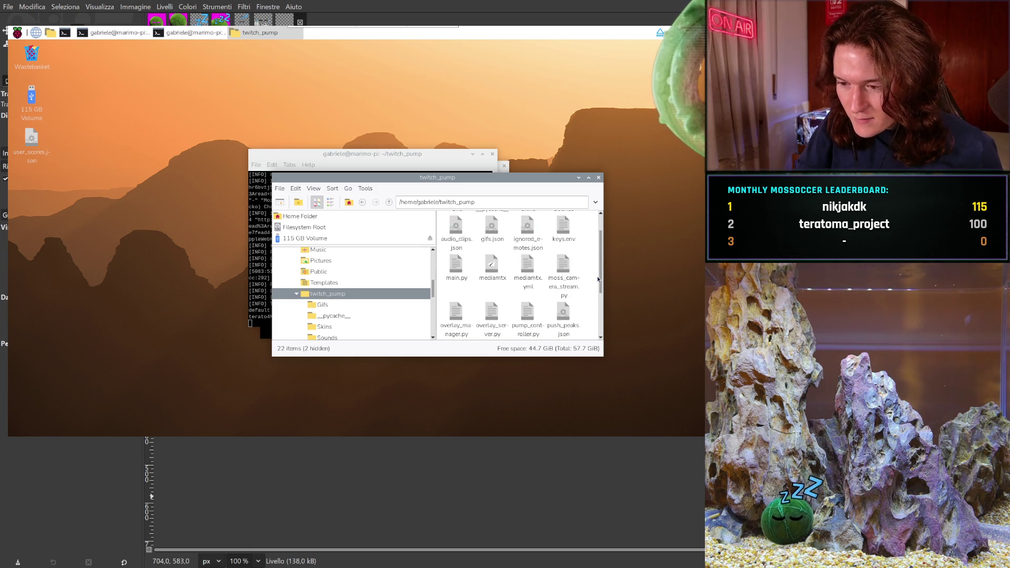
scroll(539, 287, "down", 3)
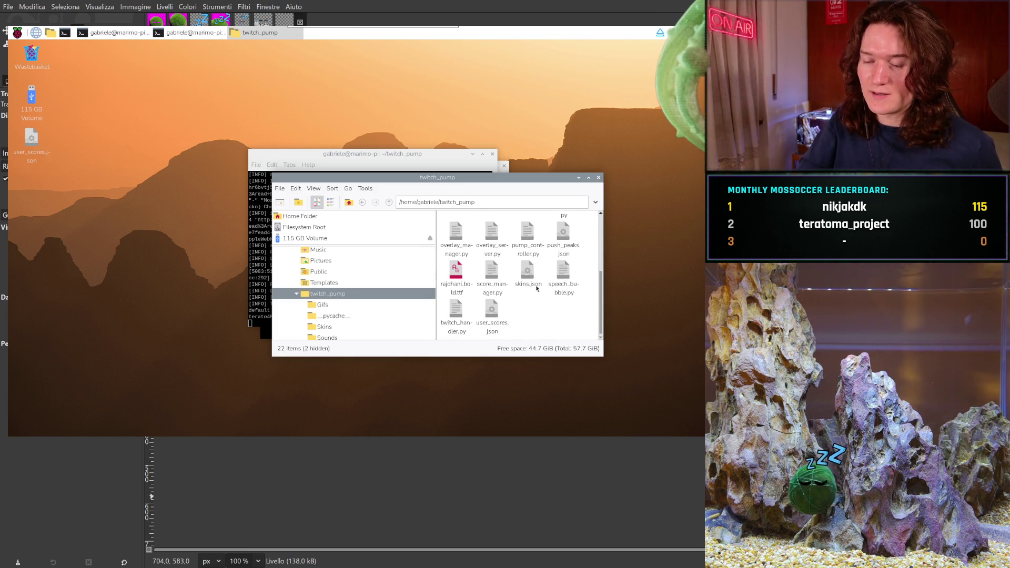
scroll(513, 253, "up", 5)
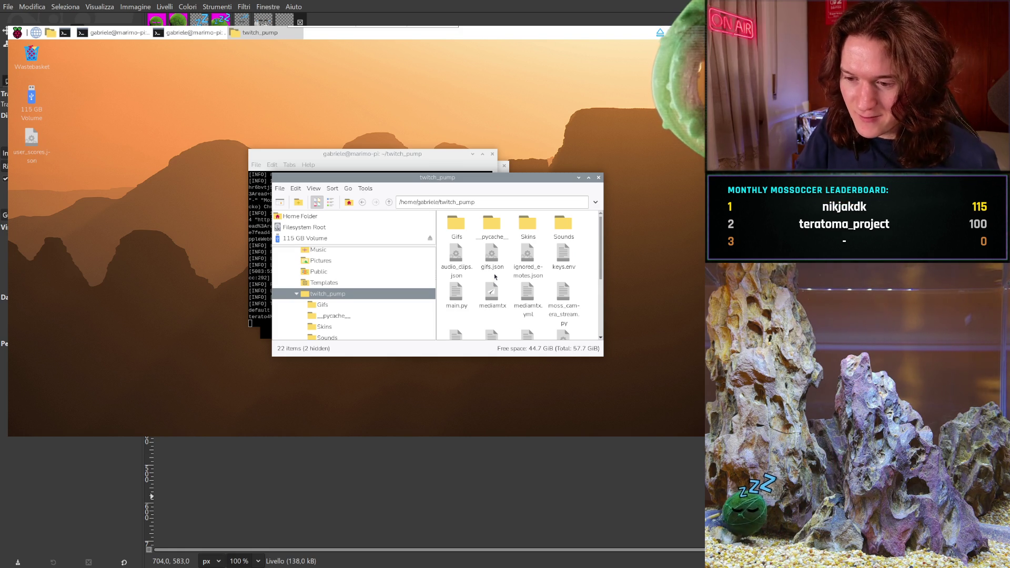
scroll(410, 258, "down", 1)
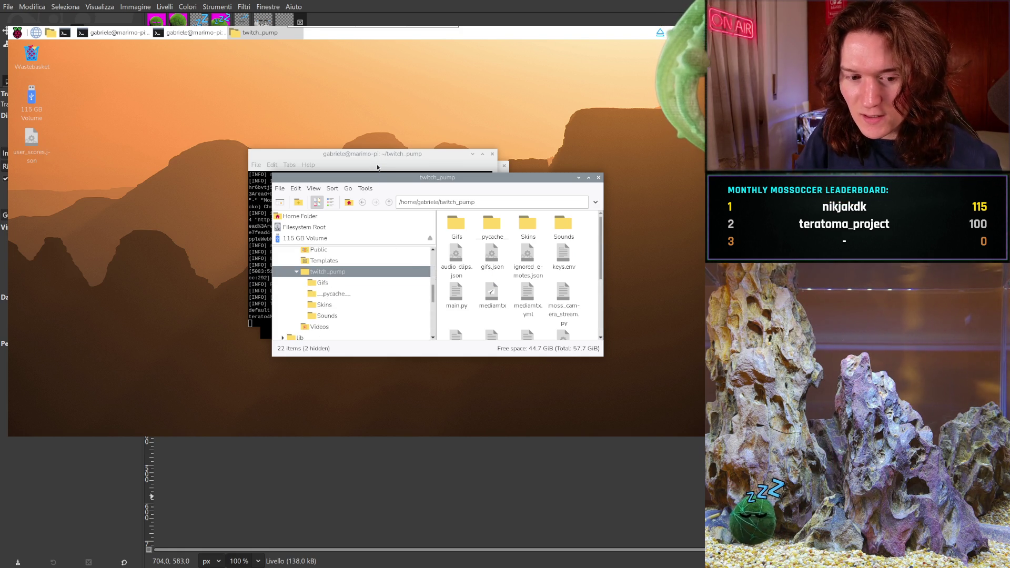
left_click(381, 166)
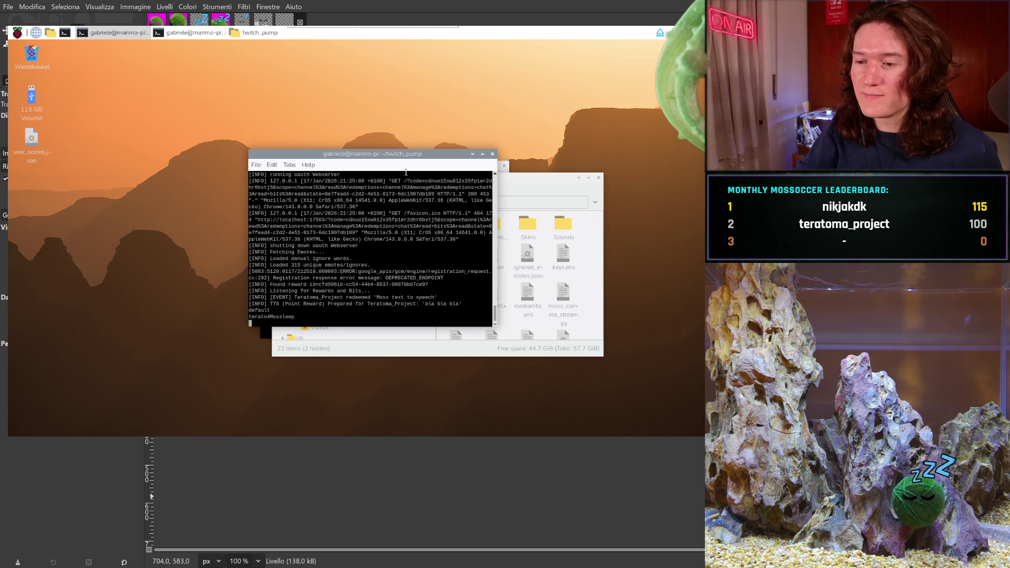
Raise the twitch_pump file manager above the terminal log and go back to the home folder
left_click(550, 182)
key("alt+Tab")
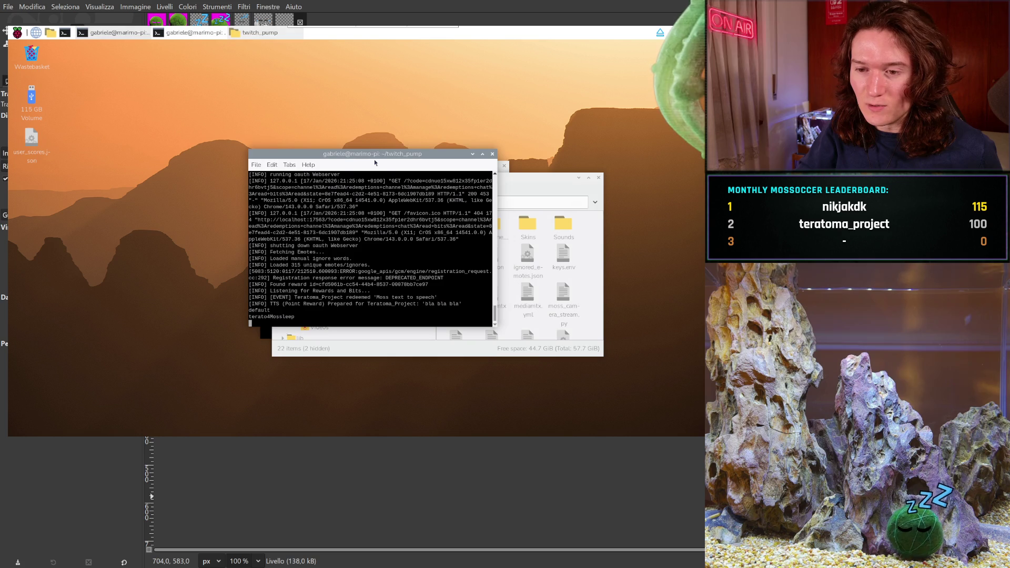
left_click(560, 179)
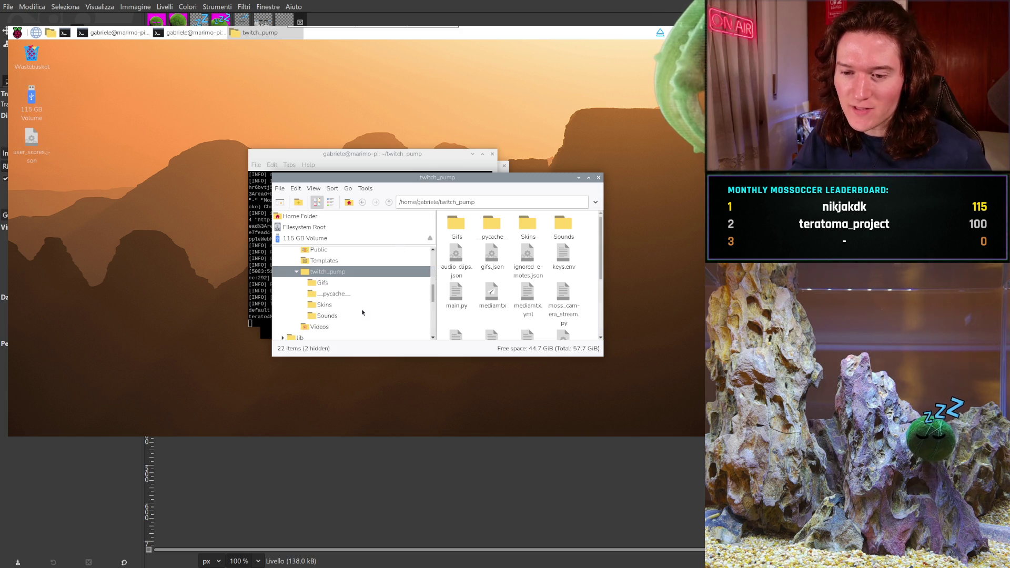
left_click(362, 203)
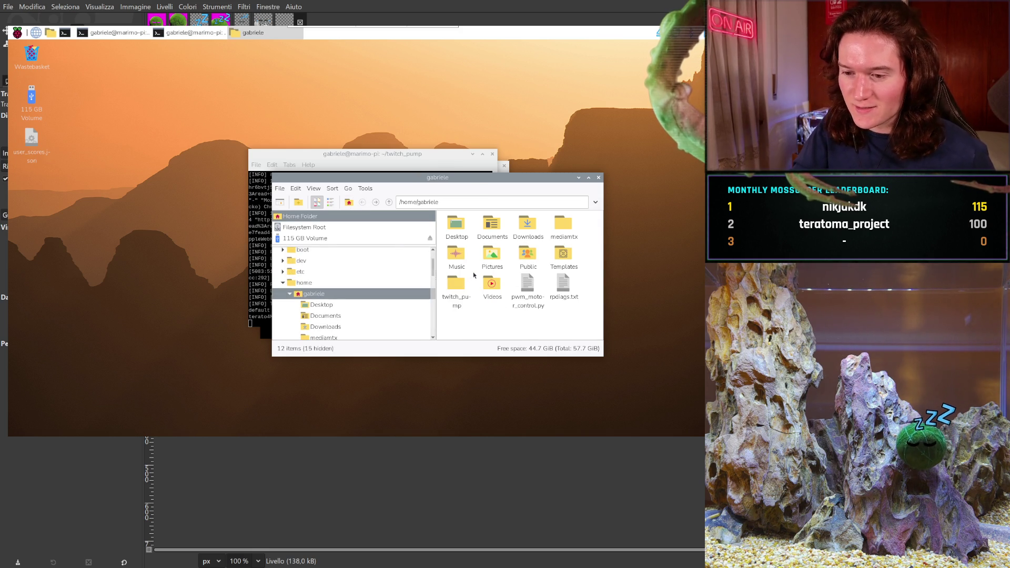
Enter twitch_pump from the home folder and open skins.json in Mousepad
left_click(459, 295)
double_click(462, 288)
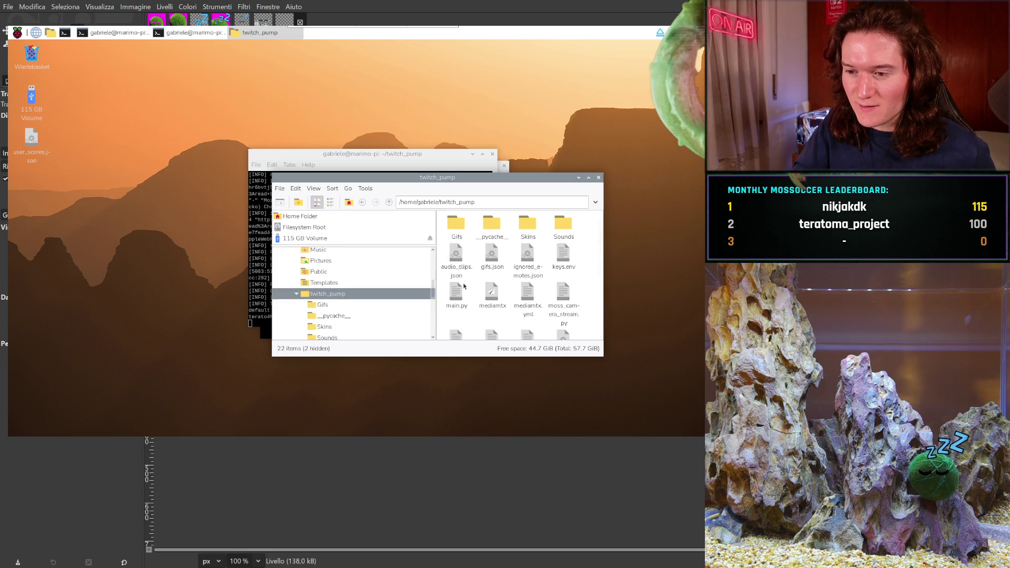
scroll(542, 232, "down", 3)
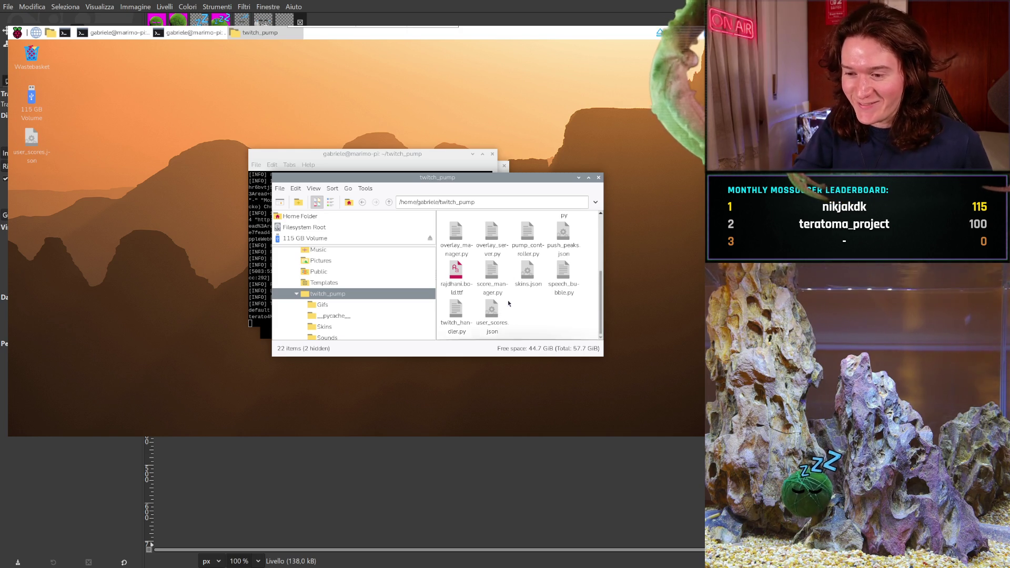
scroll(542, 309, "up", 1)
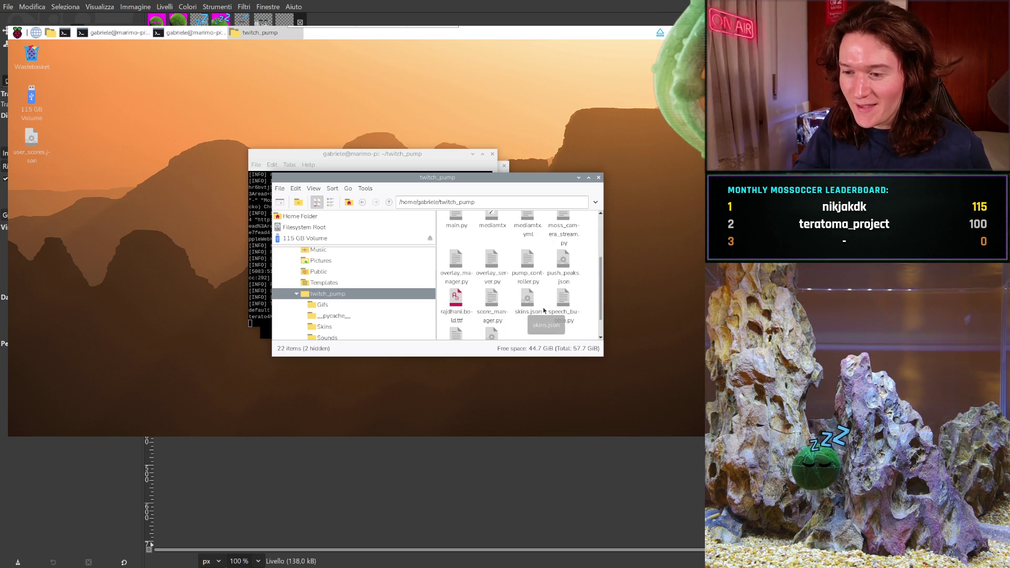
double_click(544, 311)
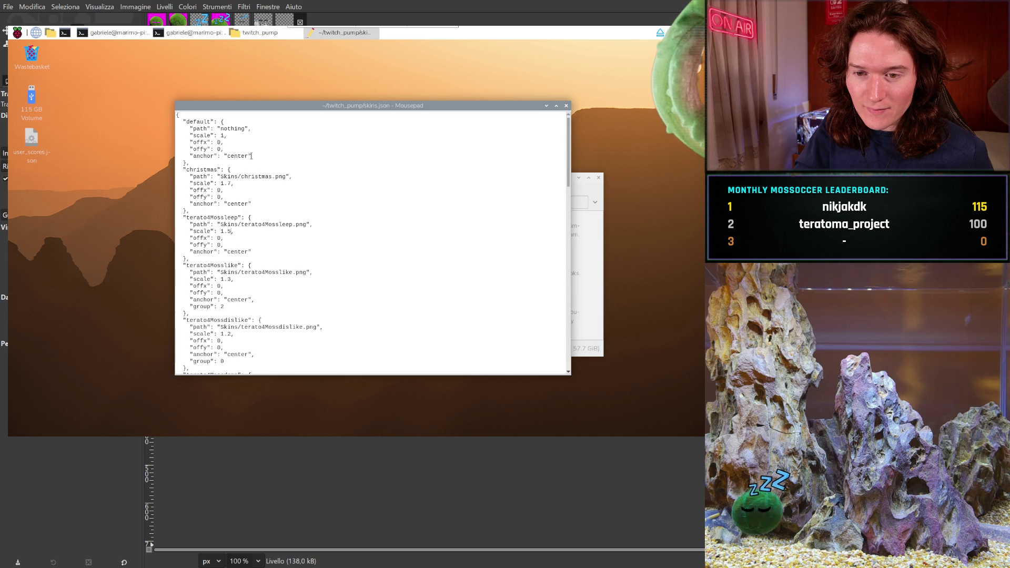
left_click(187, 34)
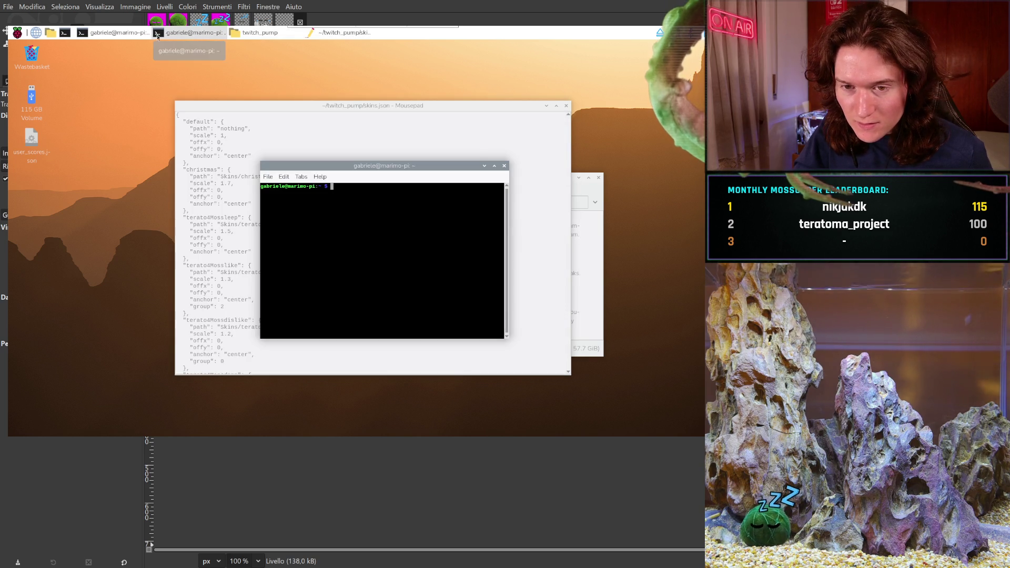
left_click(131, 36)
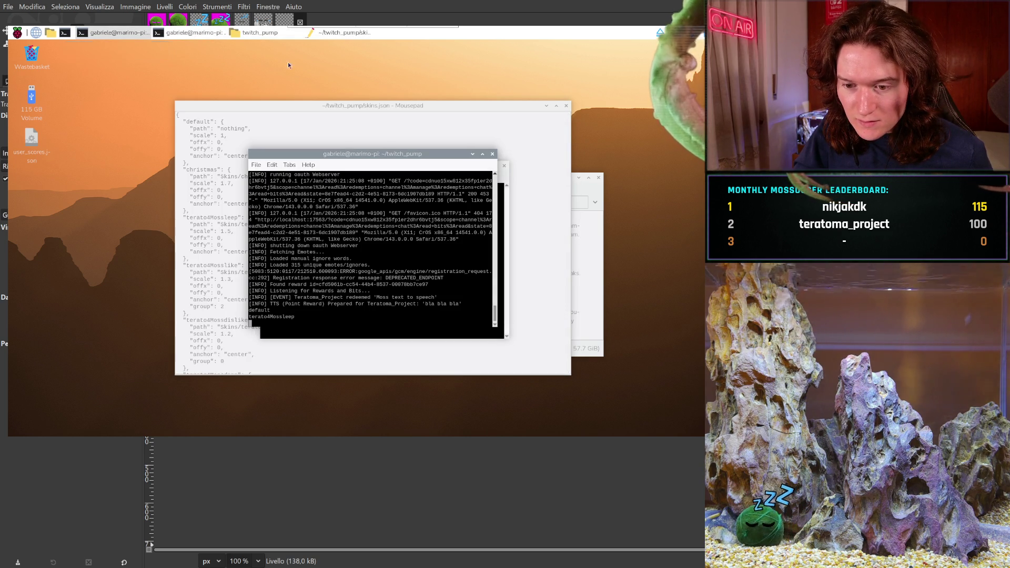
left_click(338, 115)
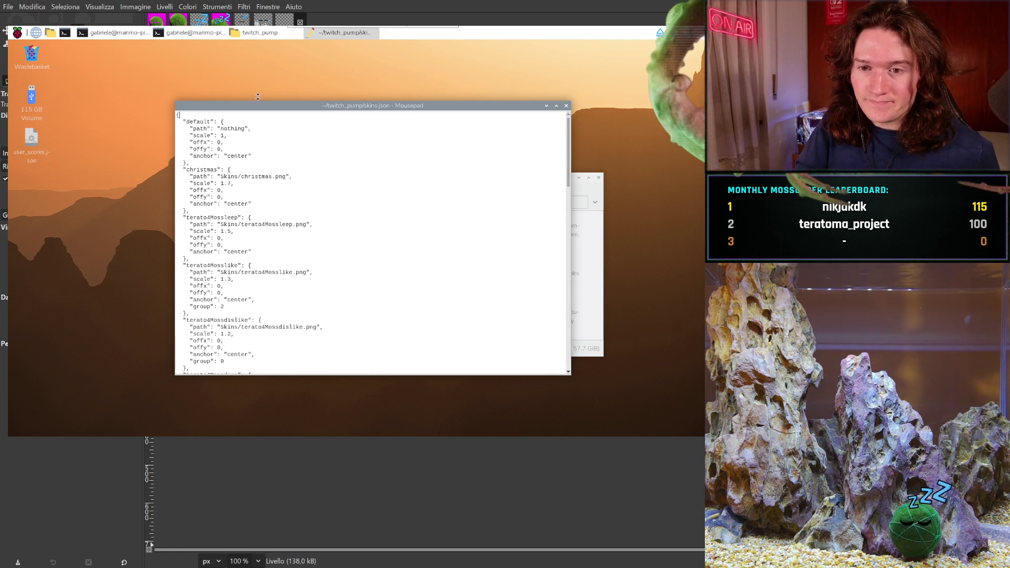
left_click(49, 32)
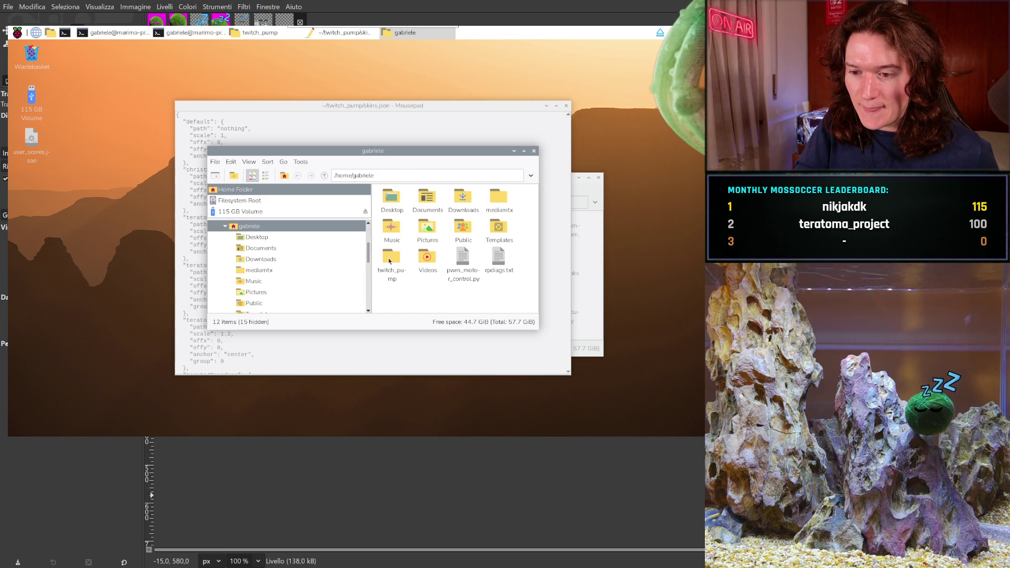
Open main.py from twitch_pump in Geany and scroll through the project code
double_click(383, 260)
left_click(400, 266)
double_click(400, 266)
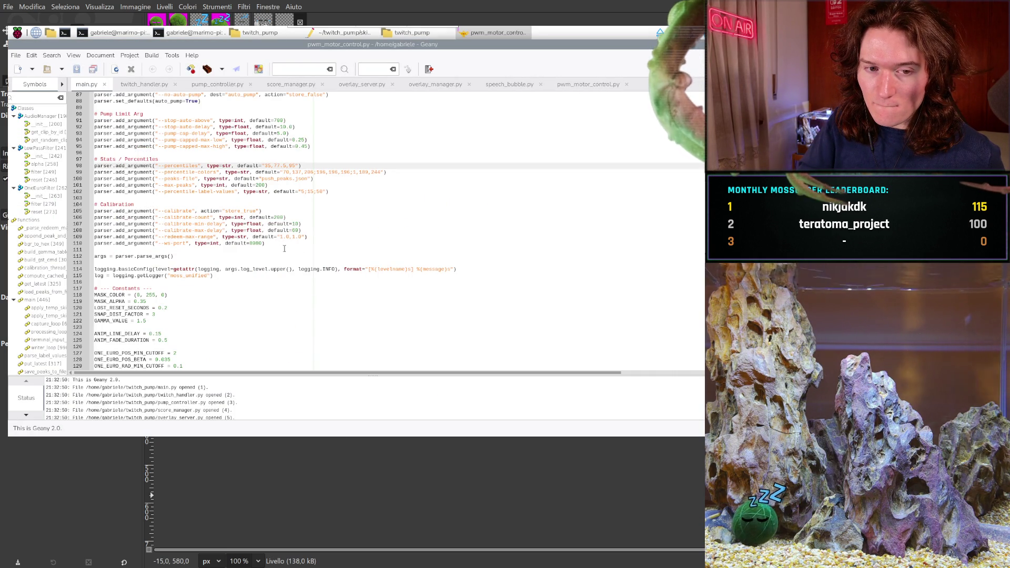
scroll(284, 248, "down", 2)
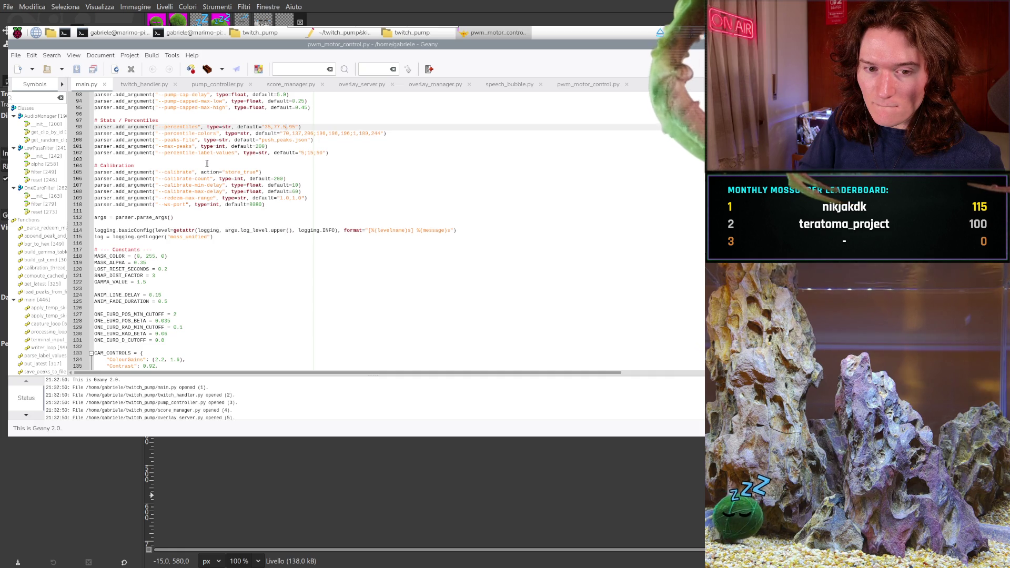
scroll(176, 227, "up", 2)
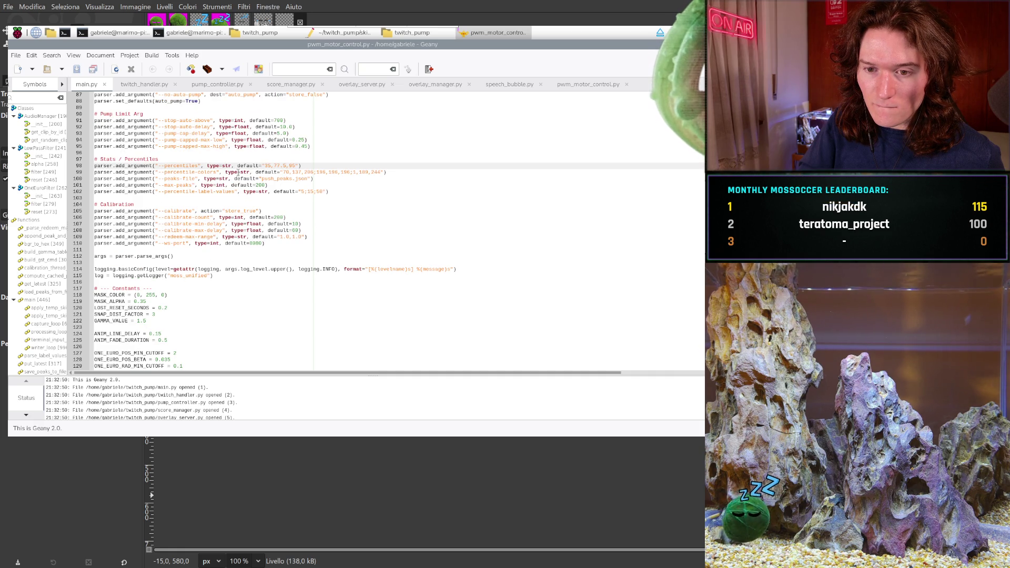
scroll(215, 176, "up", 8)
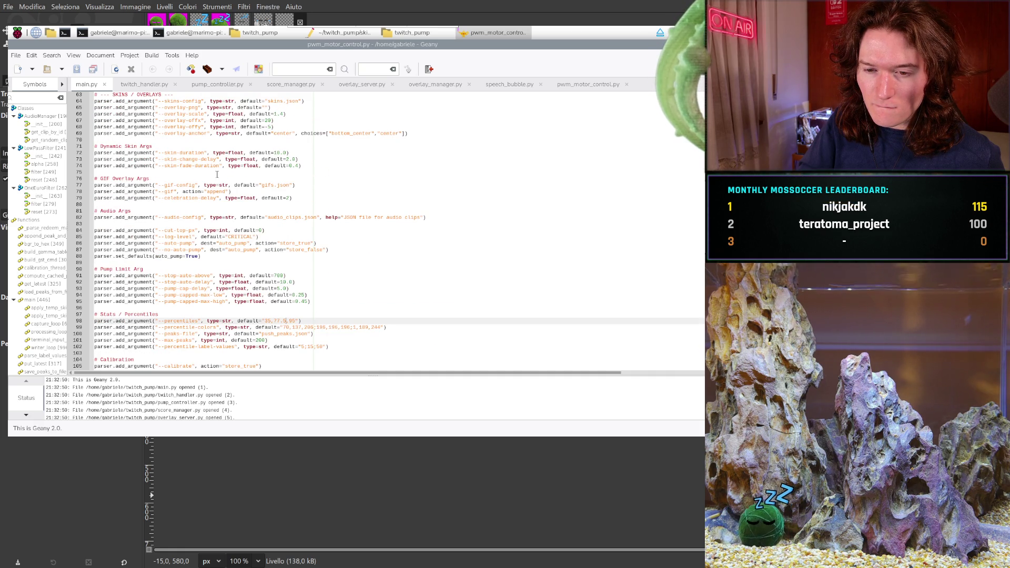
scroll(184, 215, "up", 4)
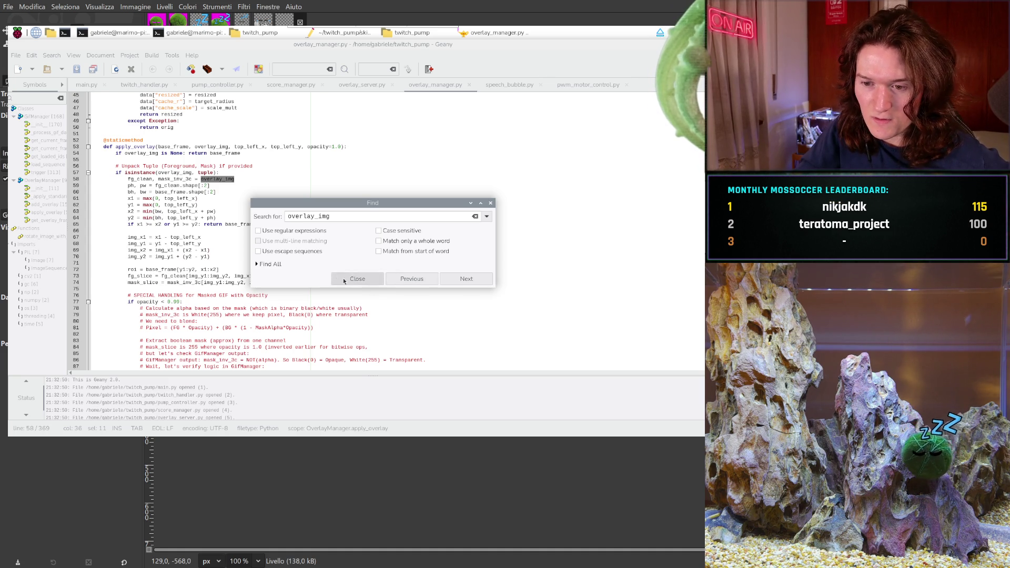
Step backward through overlay_img matches on lines 57, 54 and 53, declining to wrap
scroll(243, 148, "up", 5)
scroll(237, 141, "down", 5)
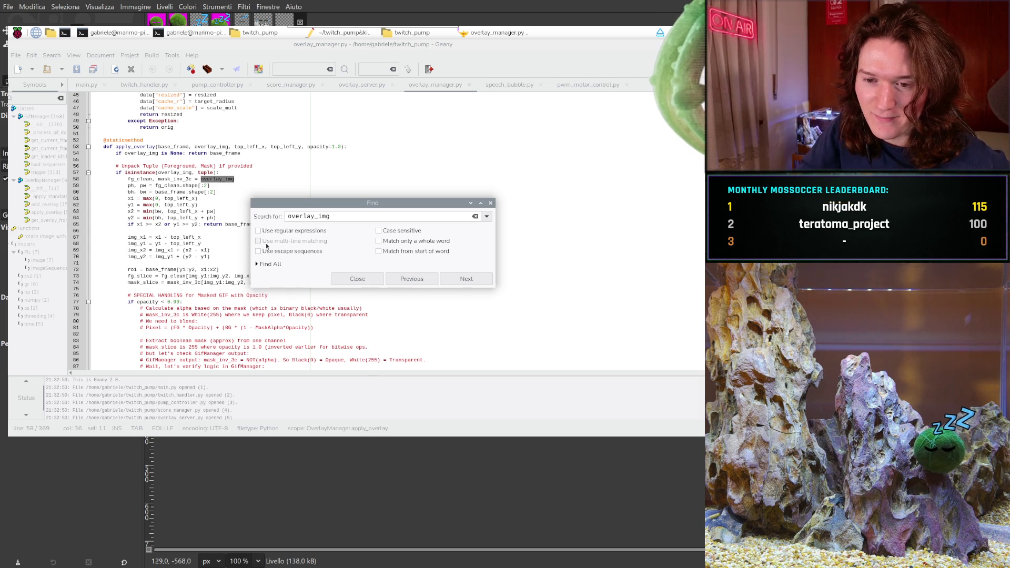
left_click(403, 287)
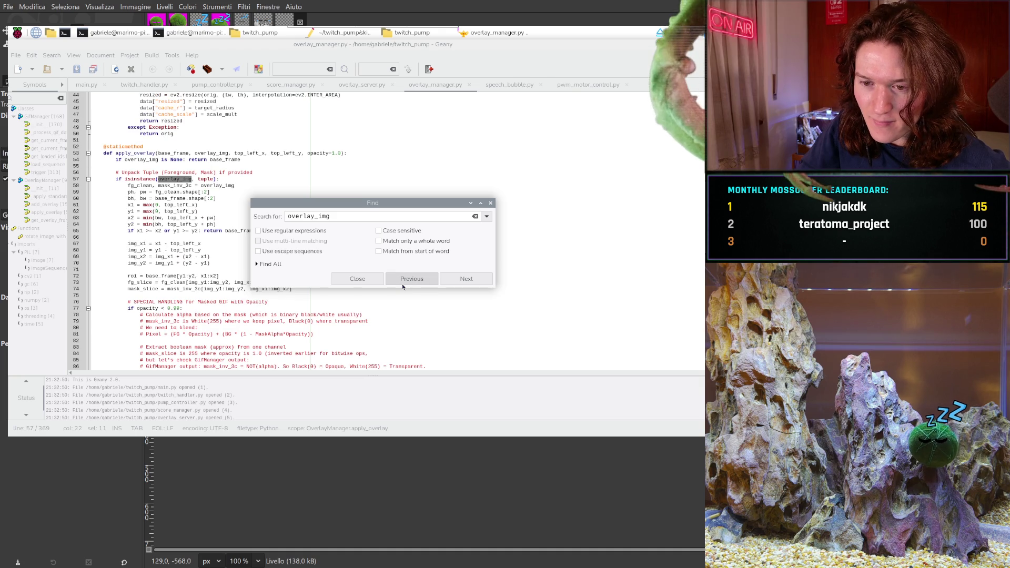
left_click(403, 287)
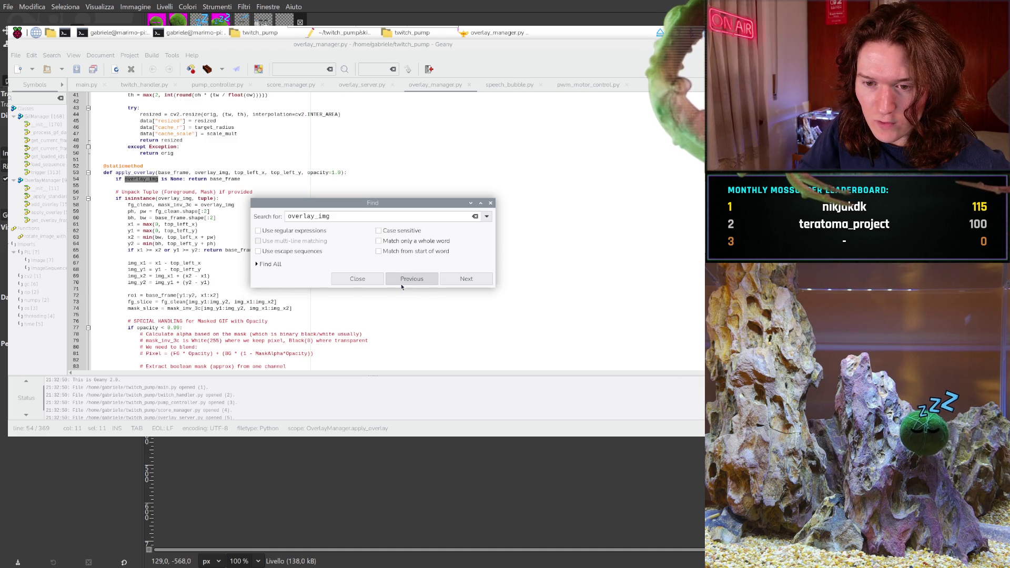
left_click(222, 179)
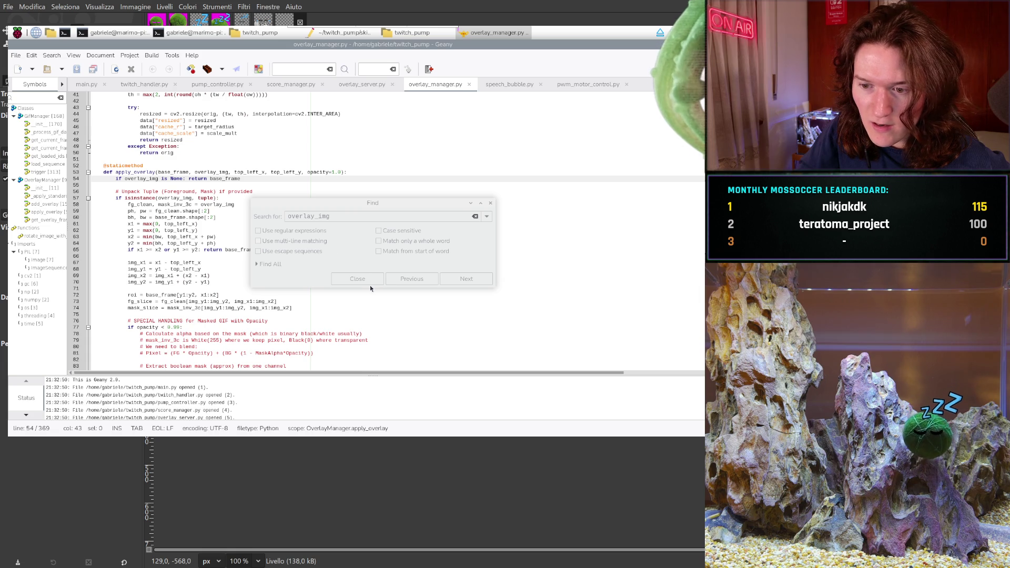
left_click(407, 280)
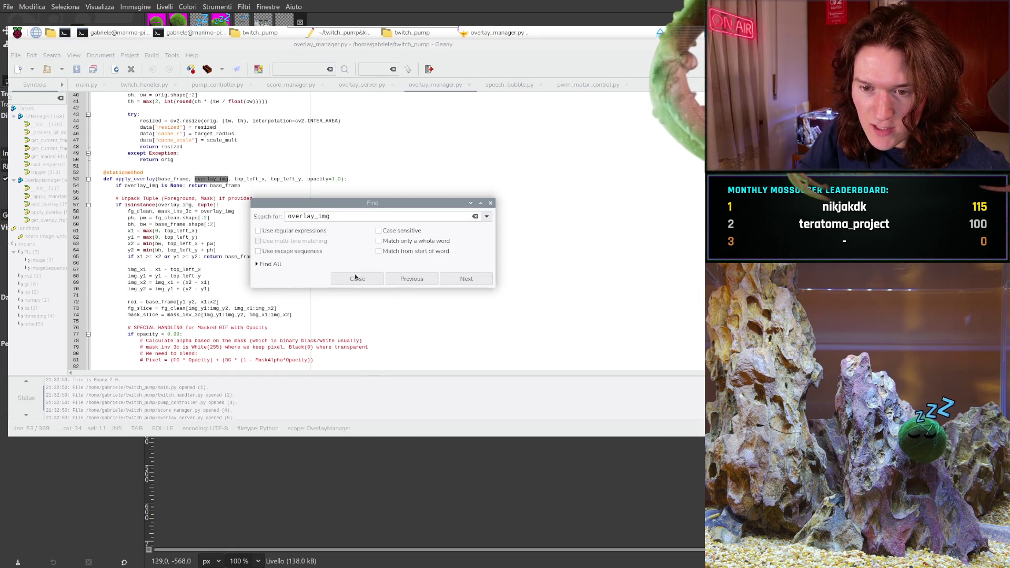
left_click(406, 283)
left_click(382, 273)
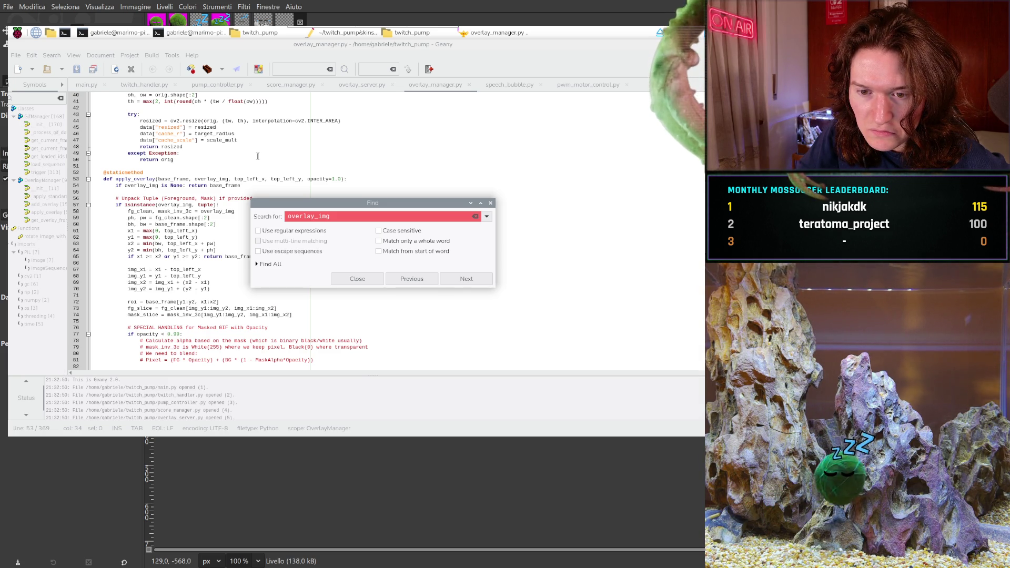
Step forward to overlay_img on lines 54 and 57, then scroll up to add_overlay
left_click(460, 282)
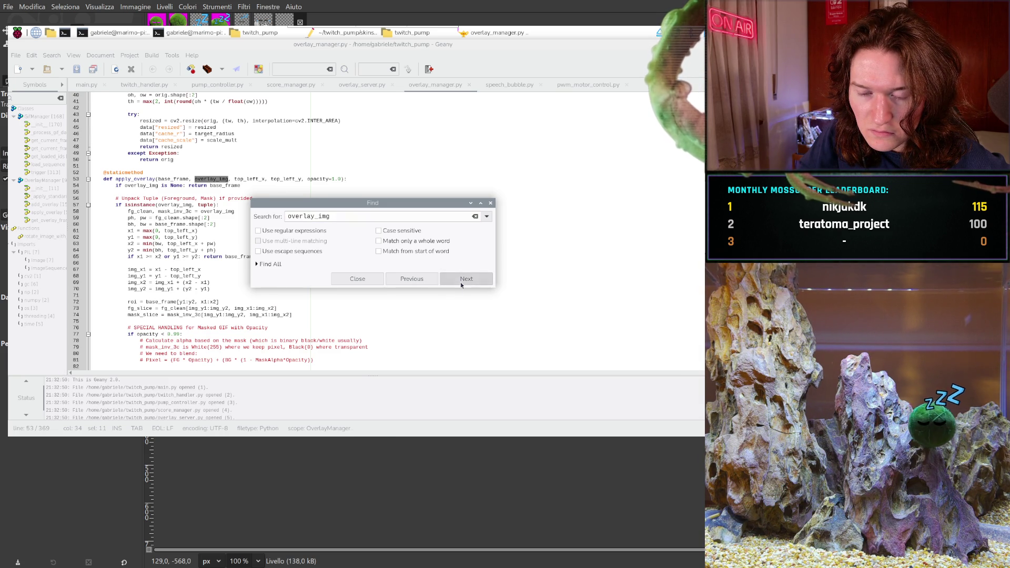
left_click(460, 282)
left_click(460, 282)
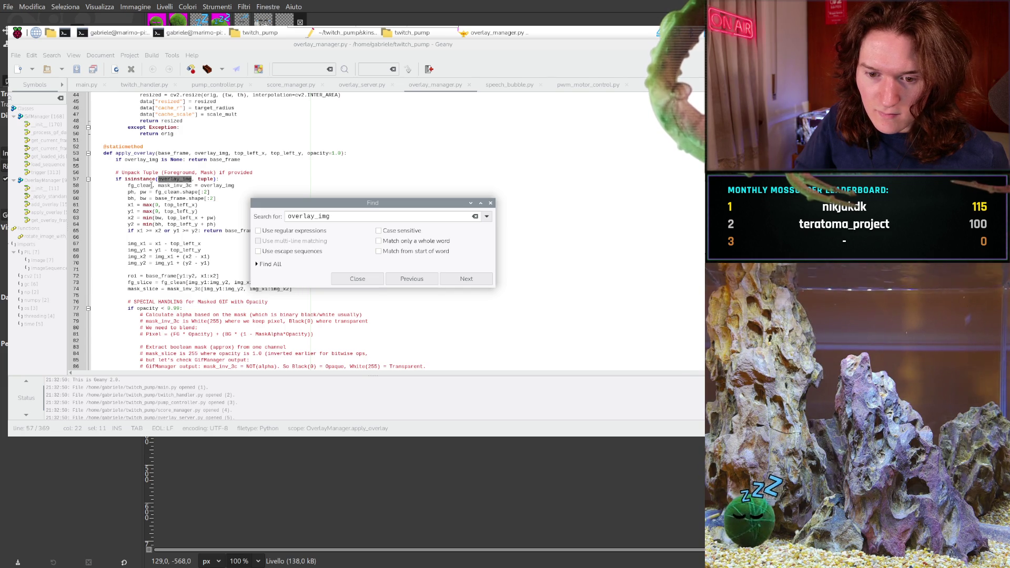
scroll(152, 185, "up", 10)
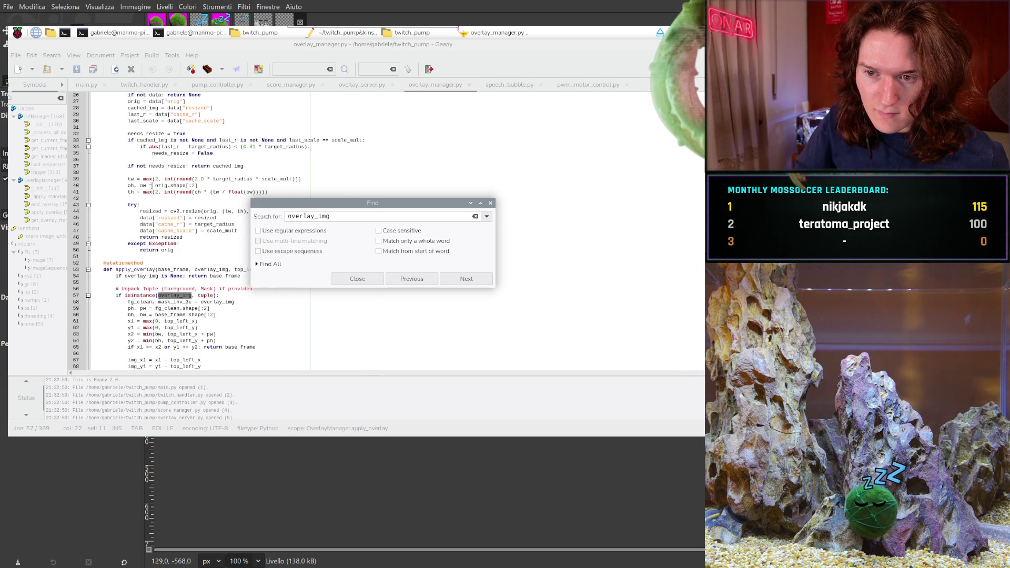
scroll(152, 186, "up", 3)
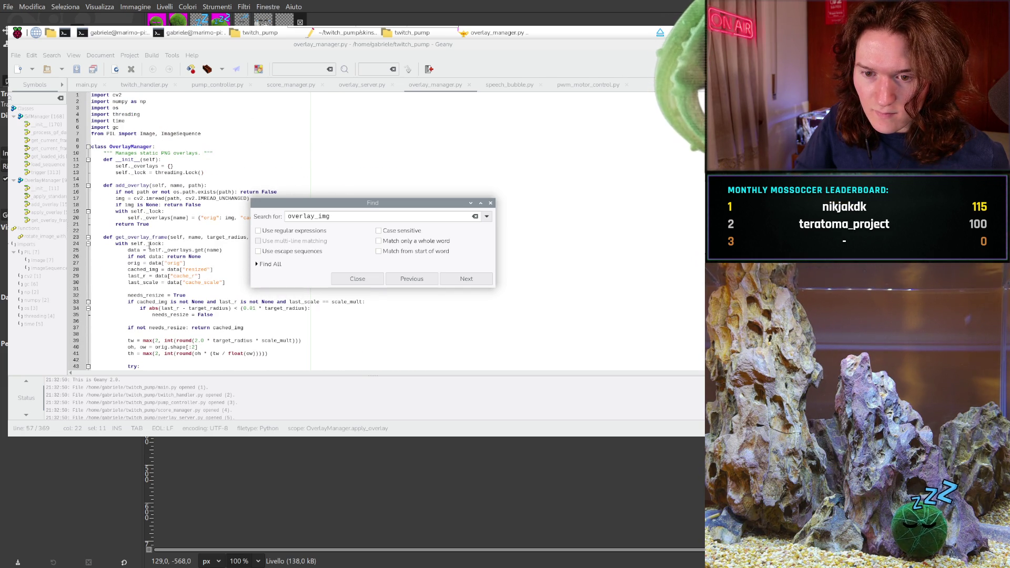
scroll(149, 245, "down", 2)
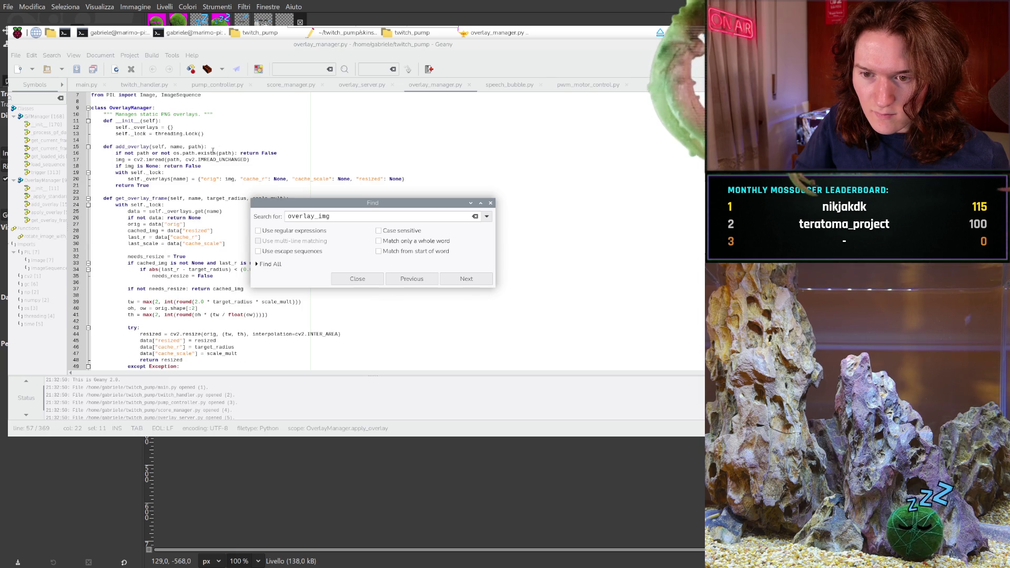